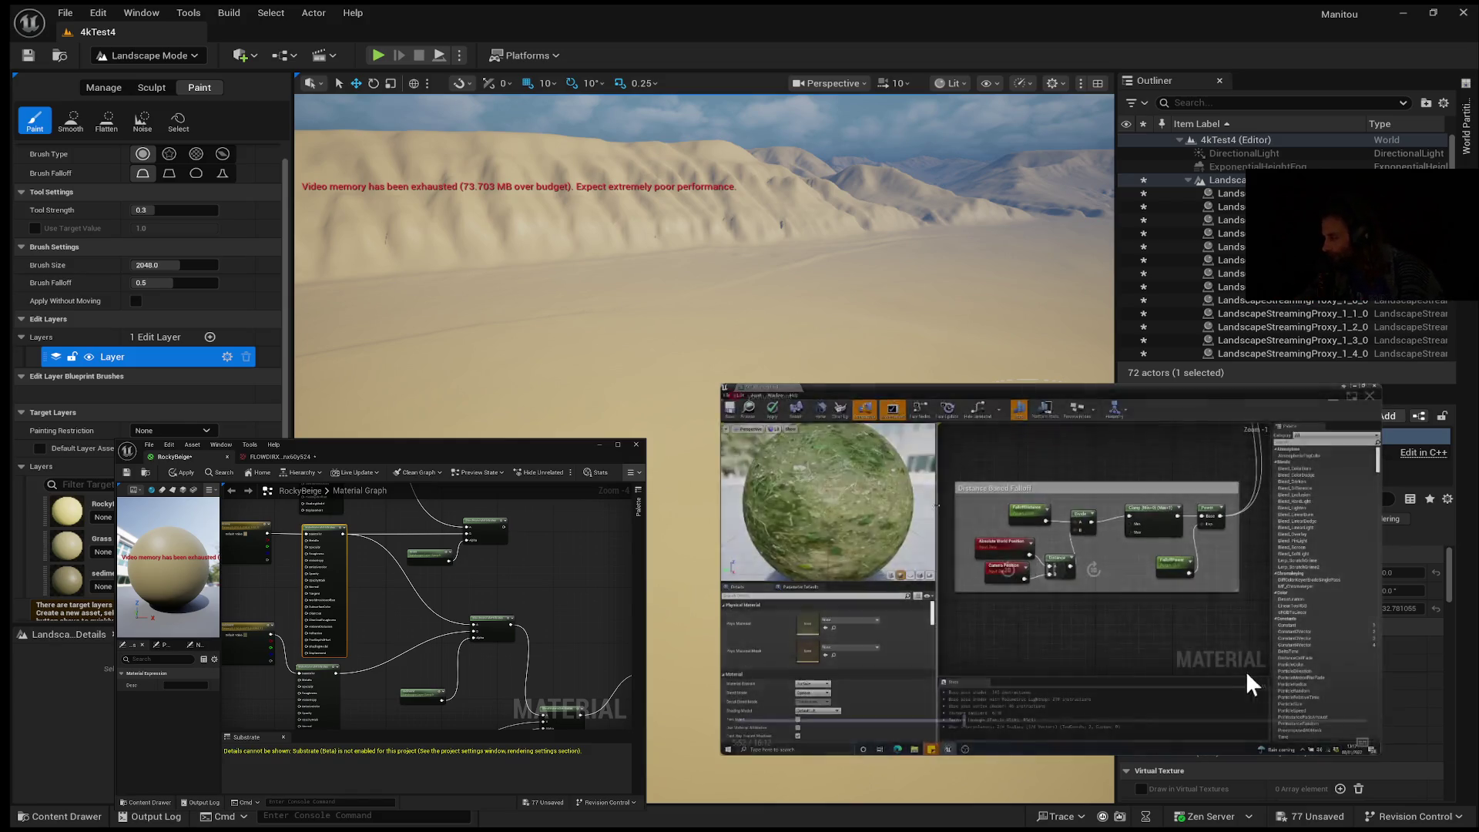
Step: Pause and resume the grass tutorial a few times, briefly stopping at 5:53
click(1049, 574)
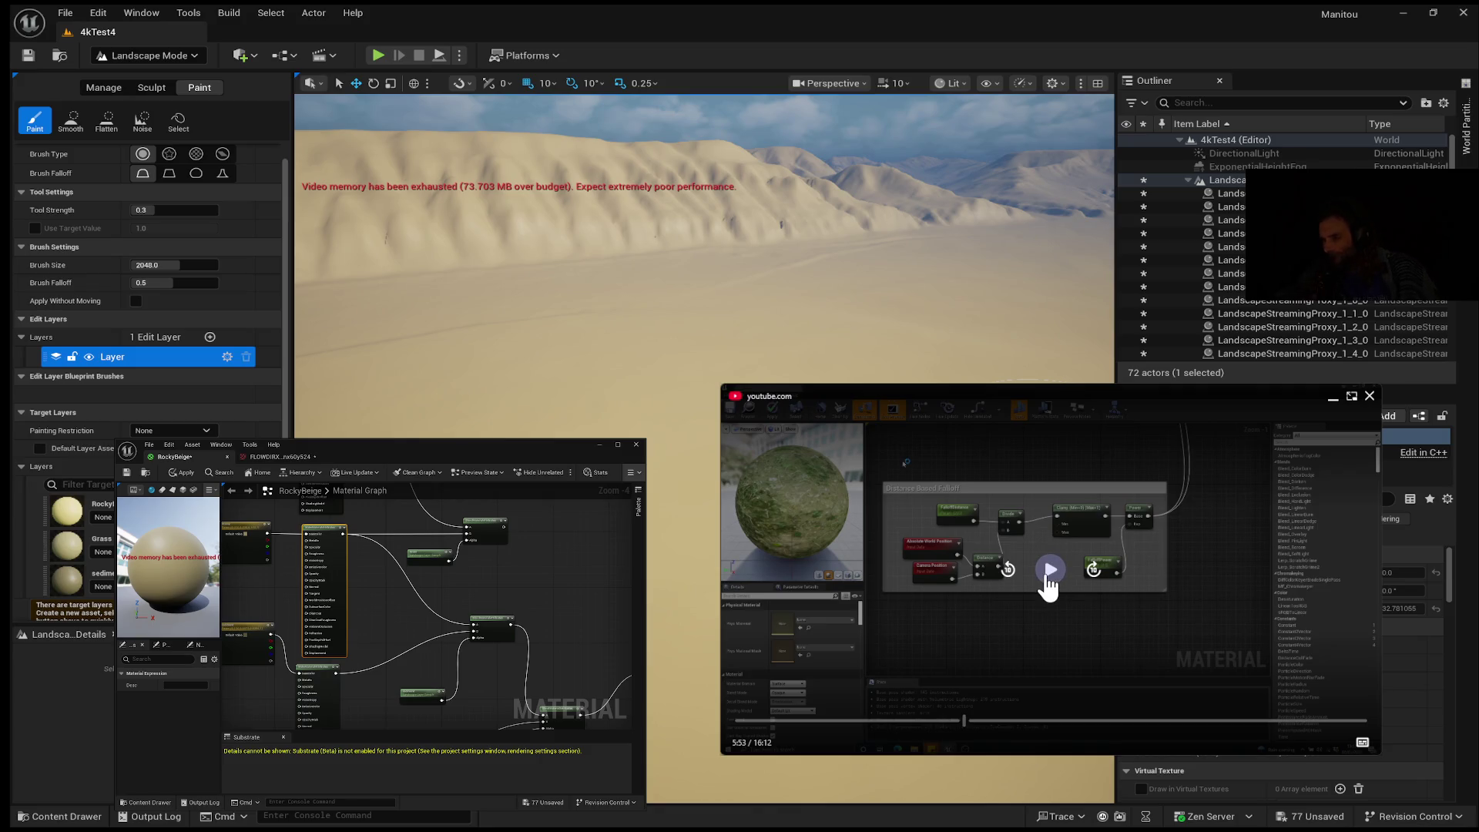
click(1049, 576)
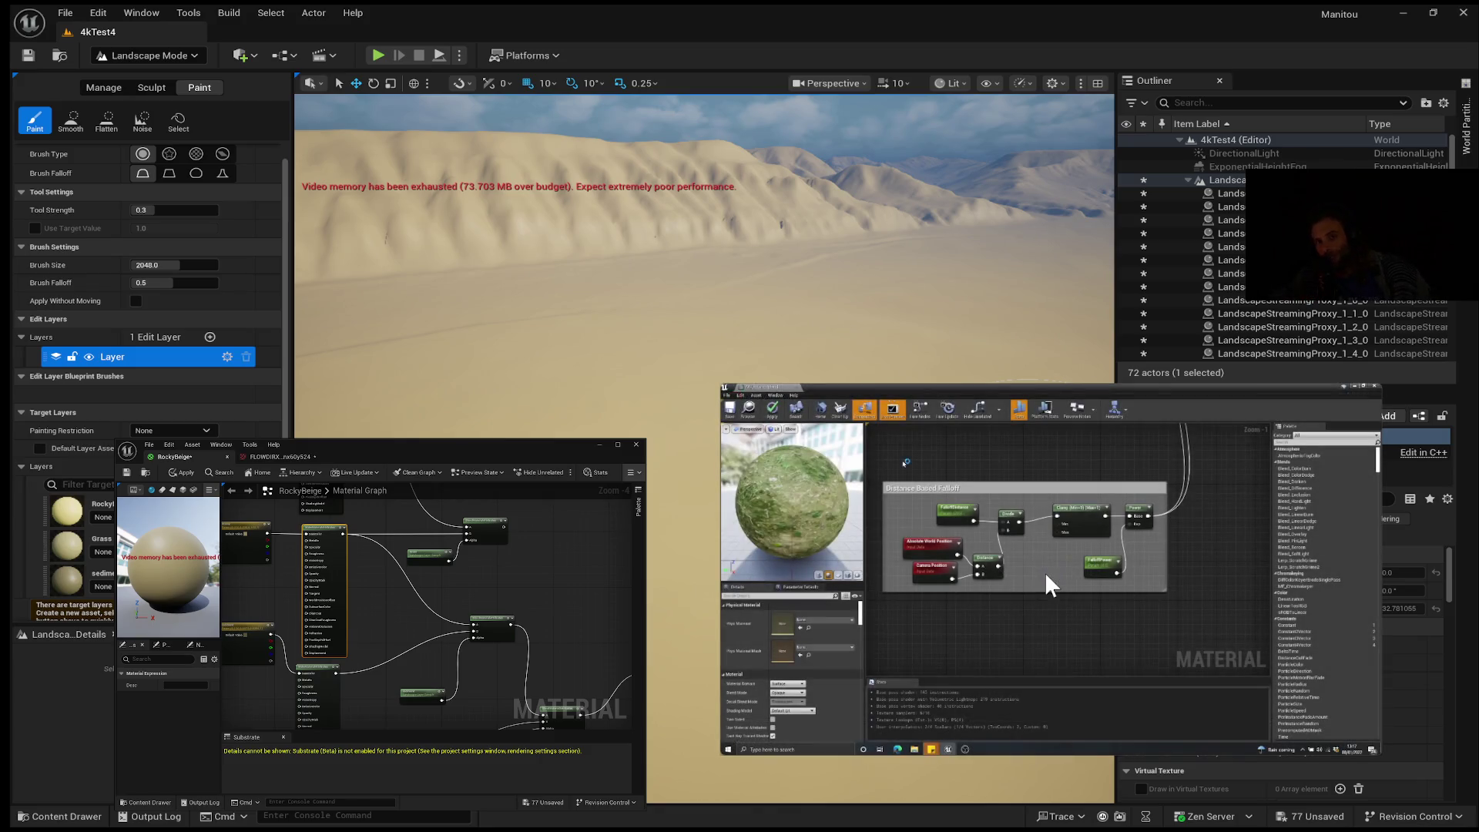
click(1046, 572)
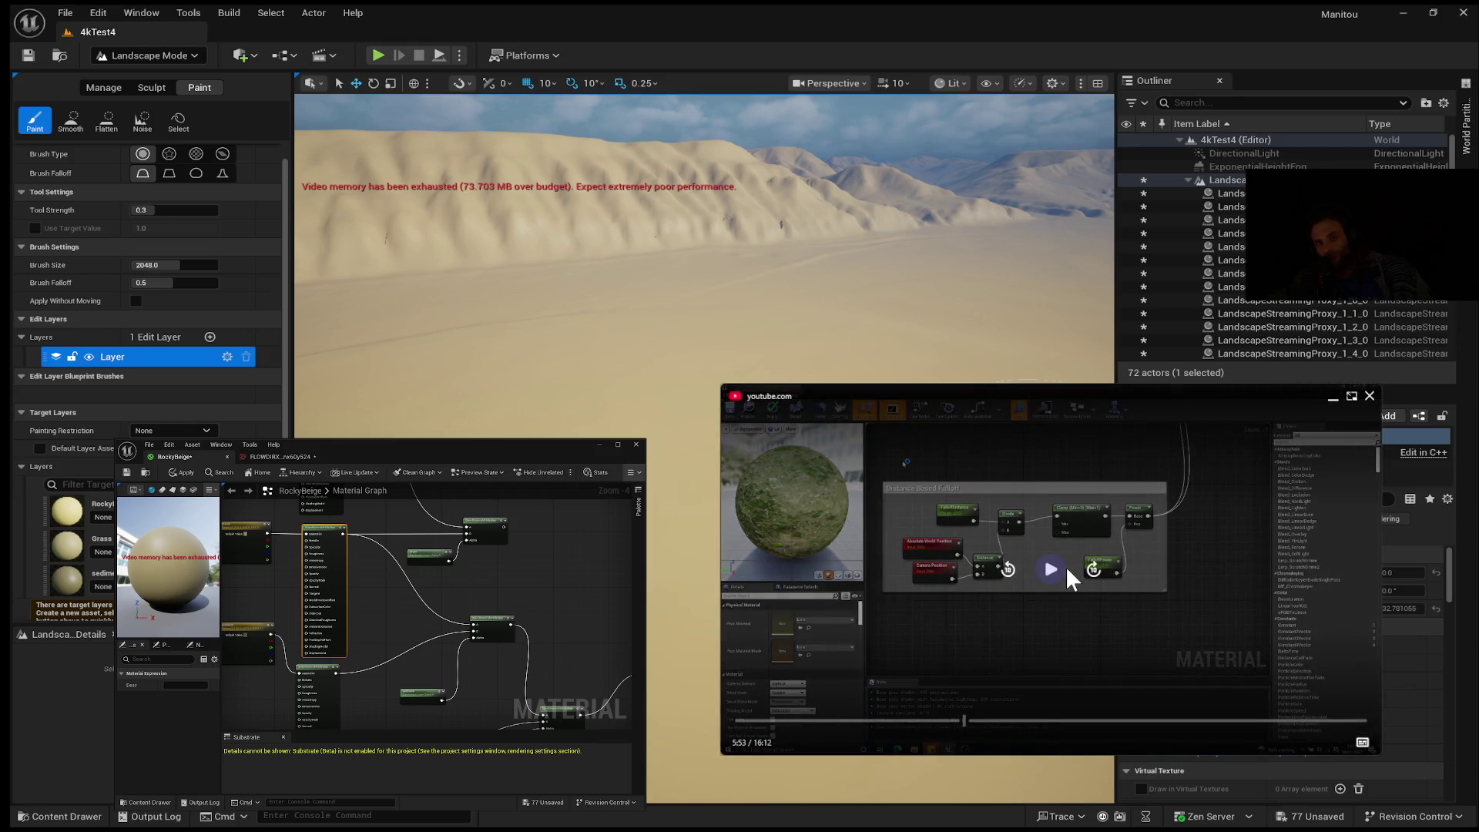
click(1067, 568)
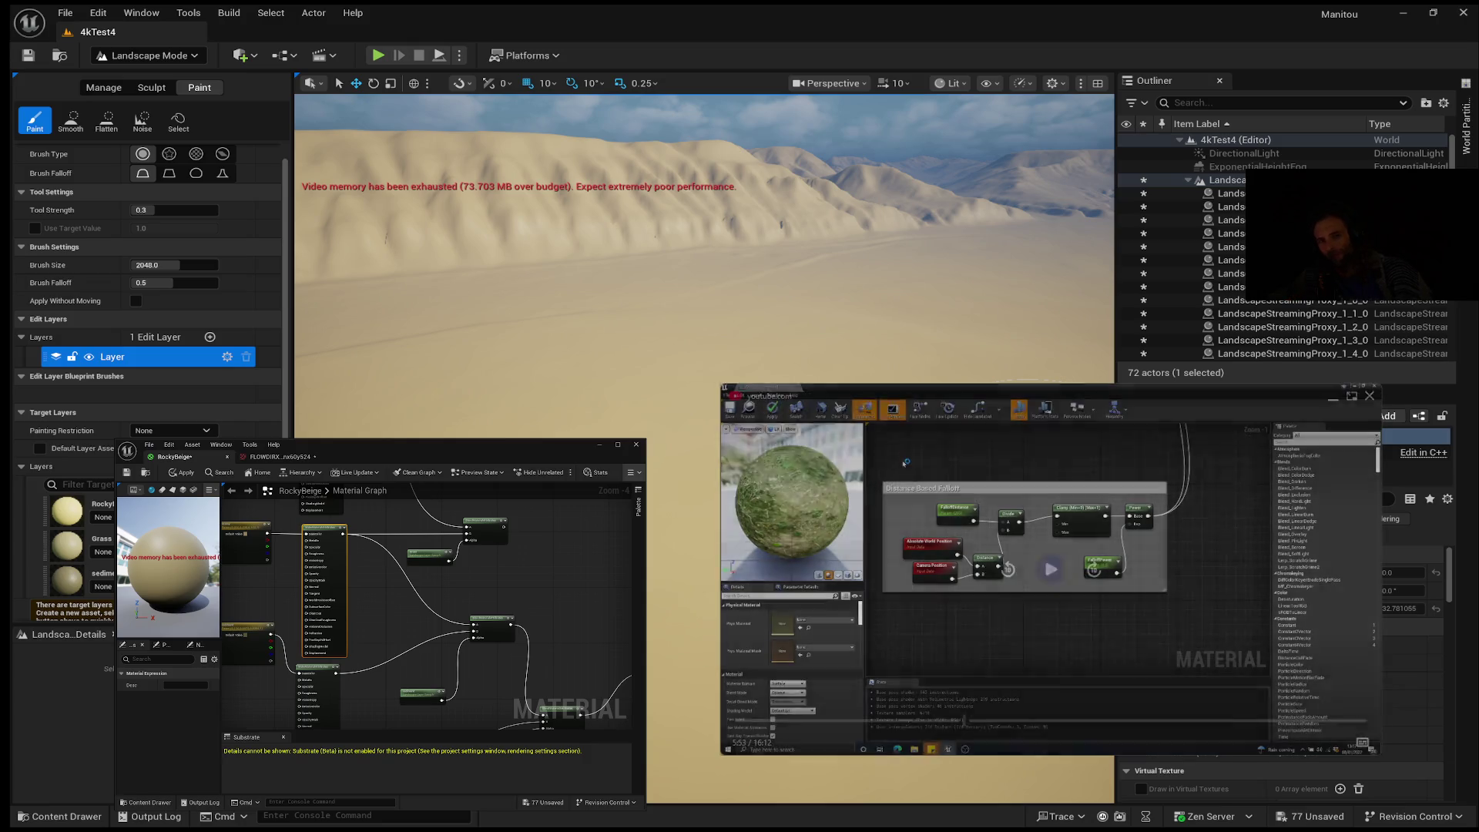
click(1031, 562)
click(1045, 572)
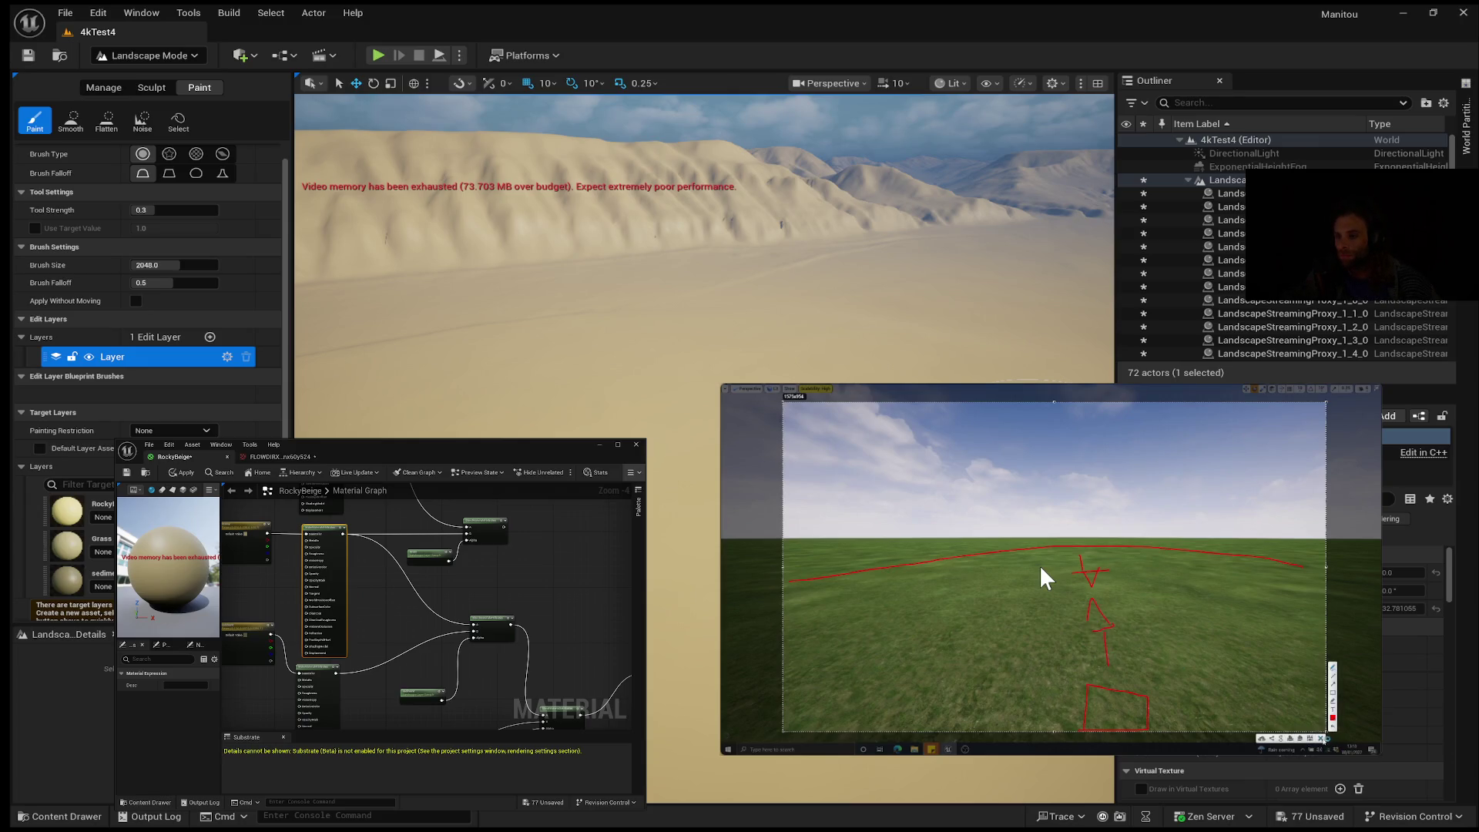
Step: Pause the tutorial at 7:29 on the wide grass field shot
mouse_move(1175, 551)
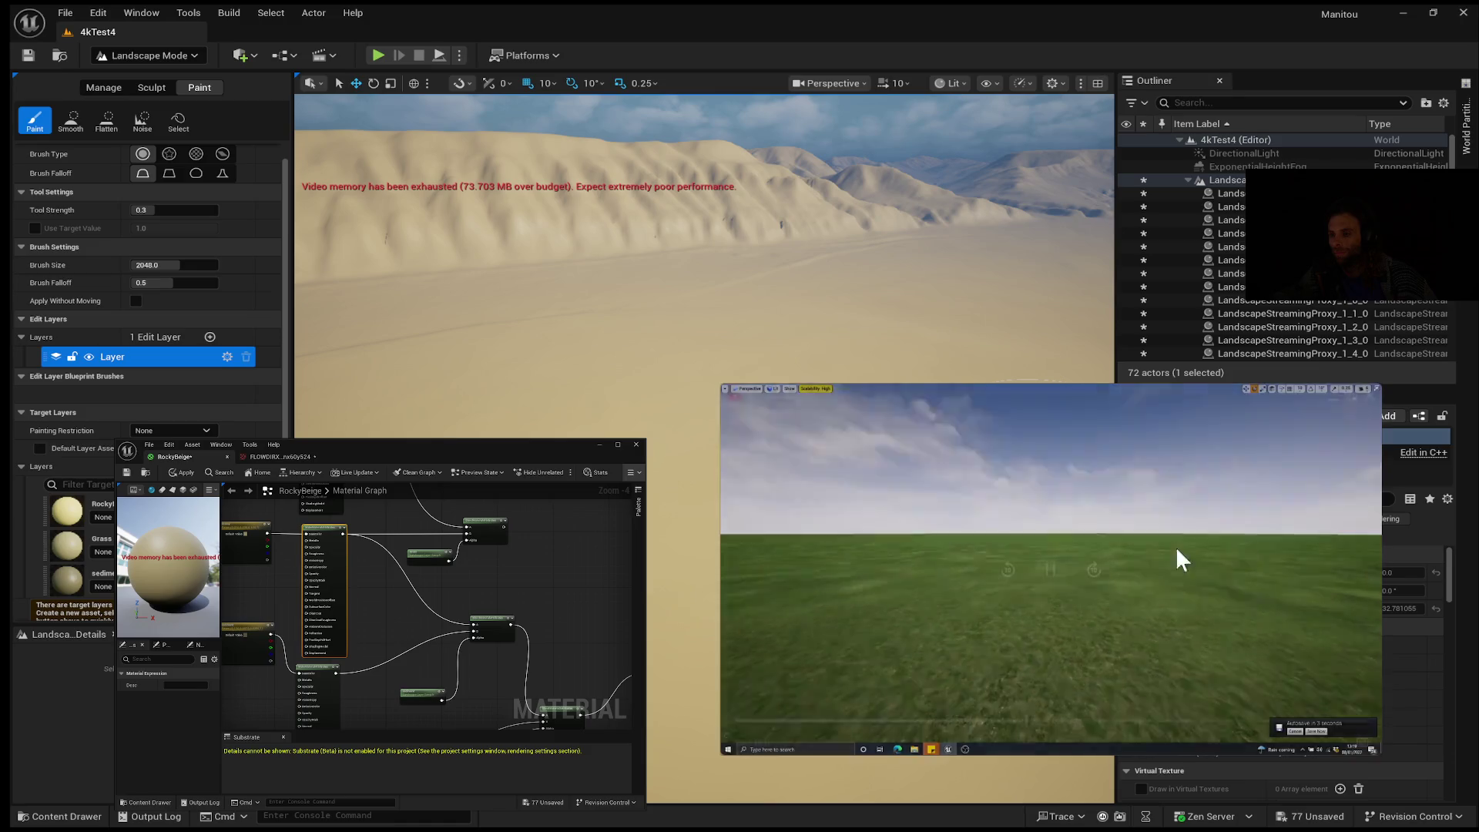
click(1055, 570)
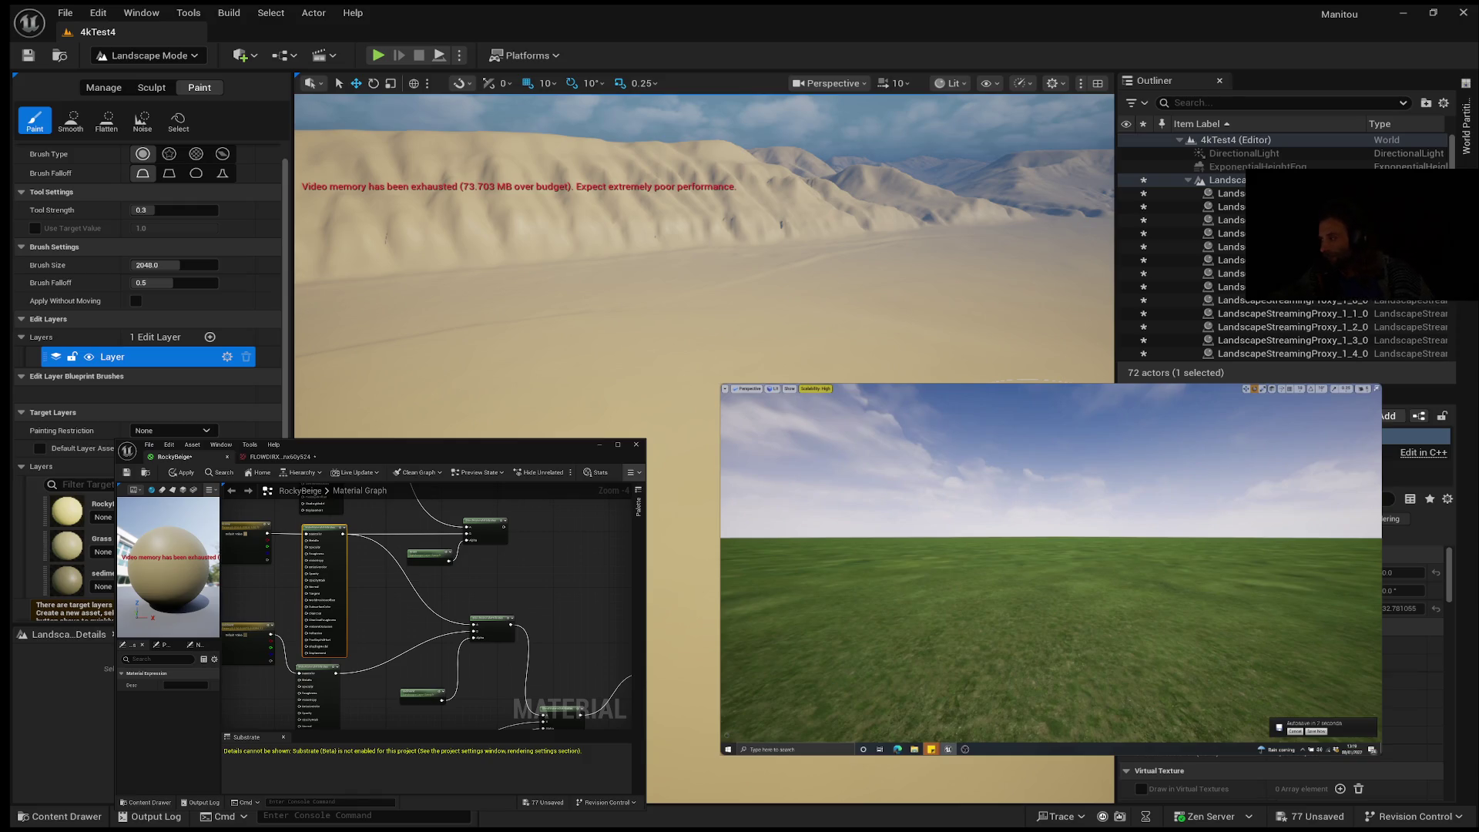
mouse_move(1266, 418)
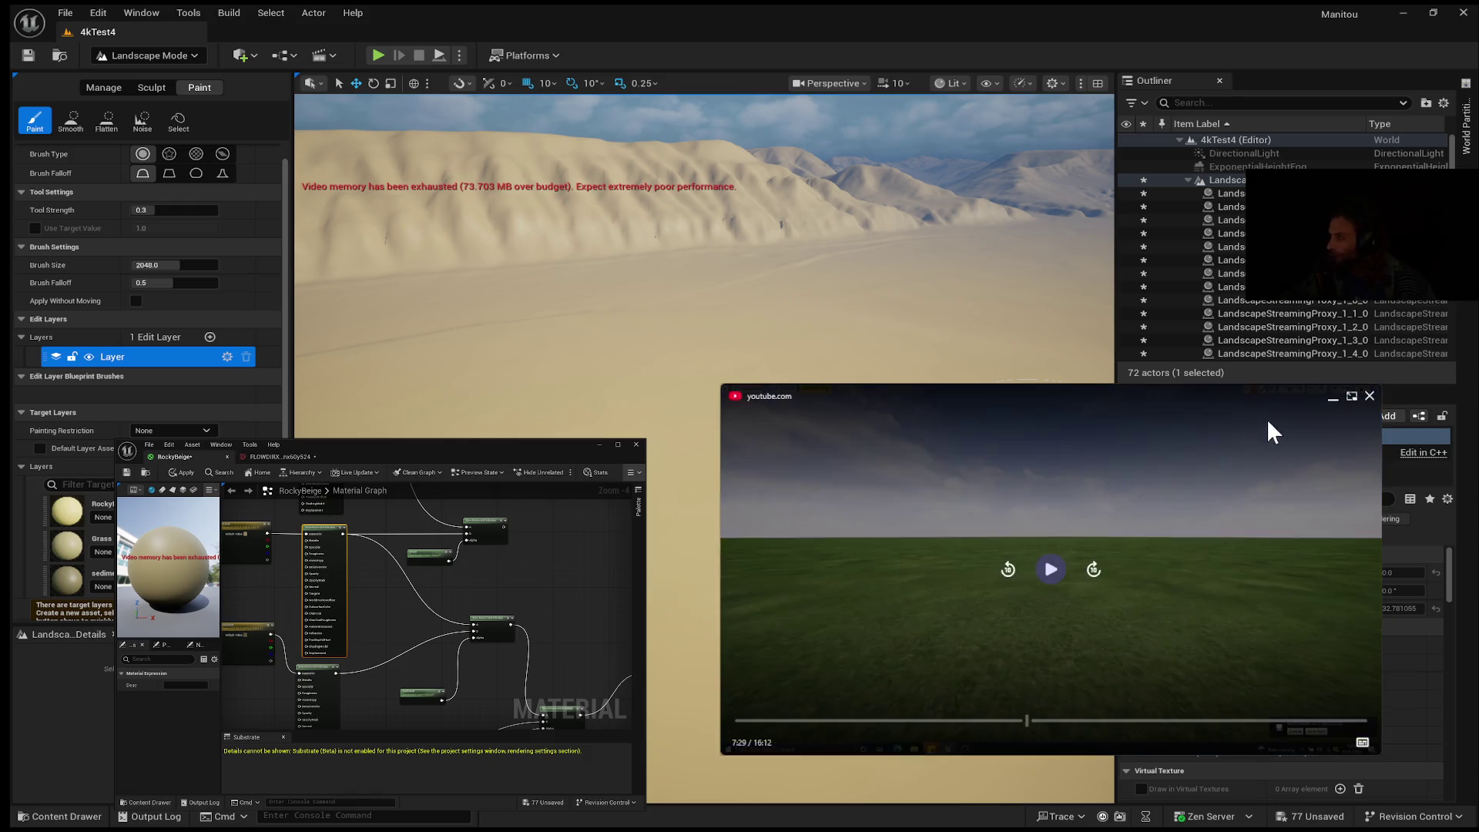
Step: Skip the tutorial ahead past 10:57 and close the mini-player
drag(1047, 721, 1162, 721)
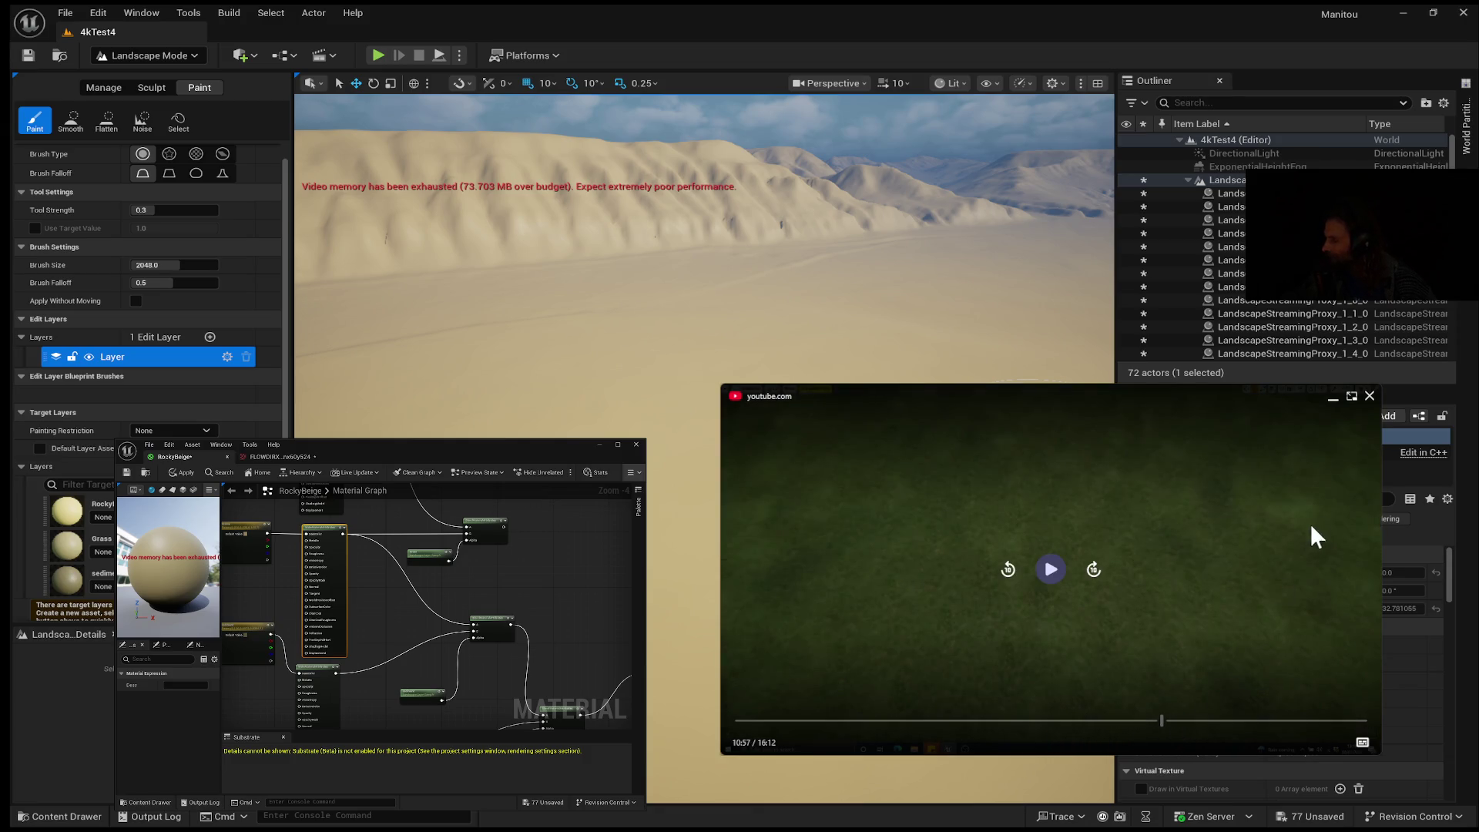
click(1370, 397)
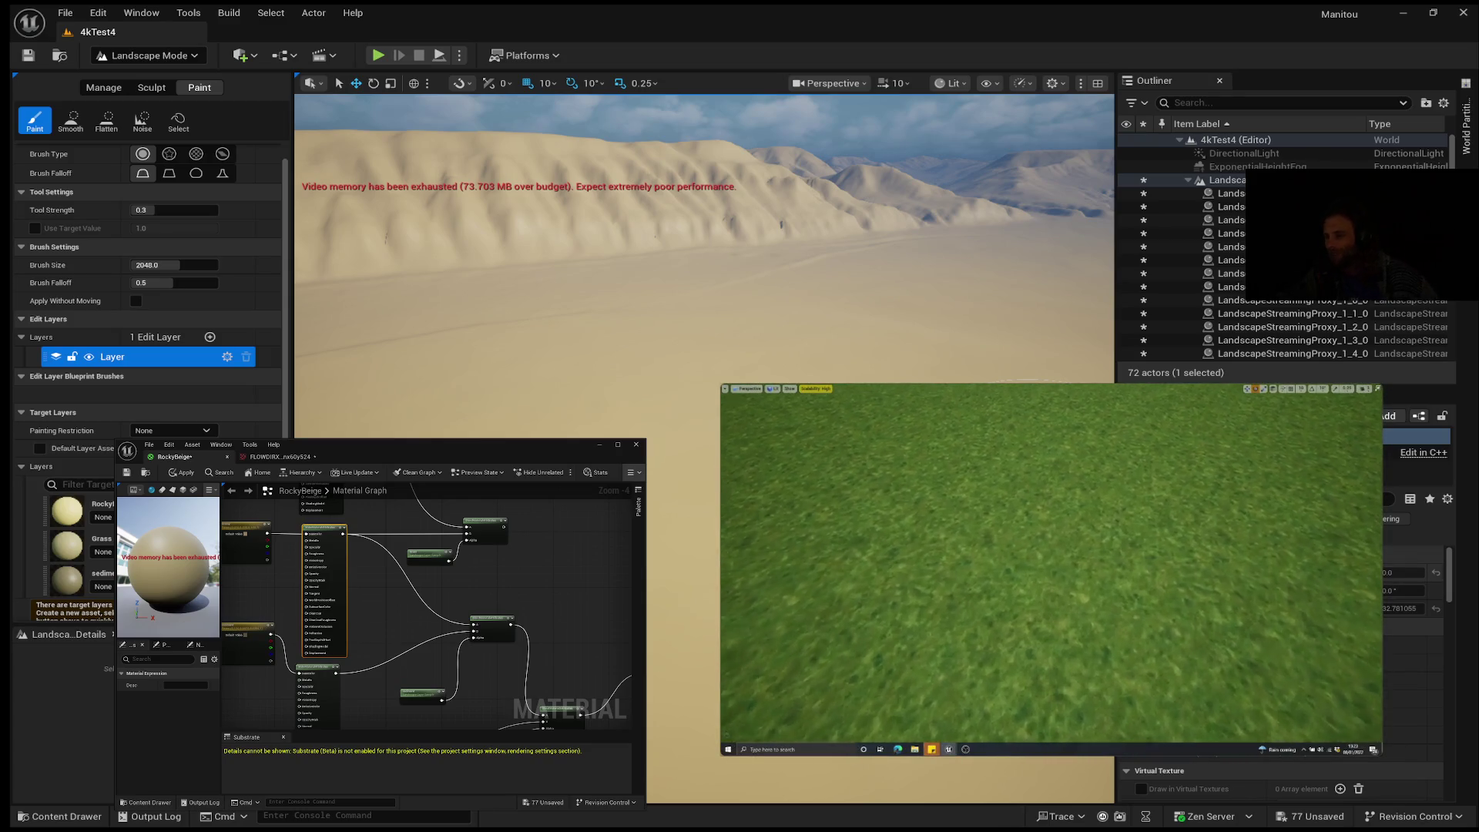
Step: Bring the tutorial player back and hold it at 11:26 on the grass ground close-up
mouse_move(1048, 570)
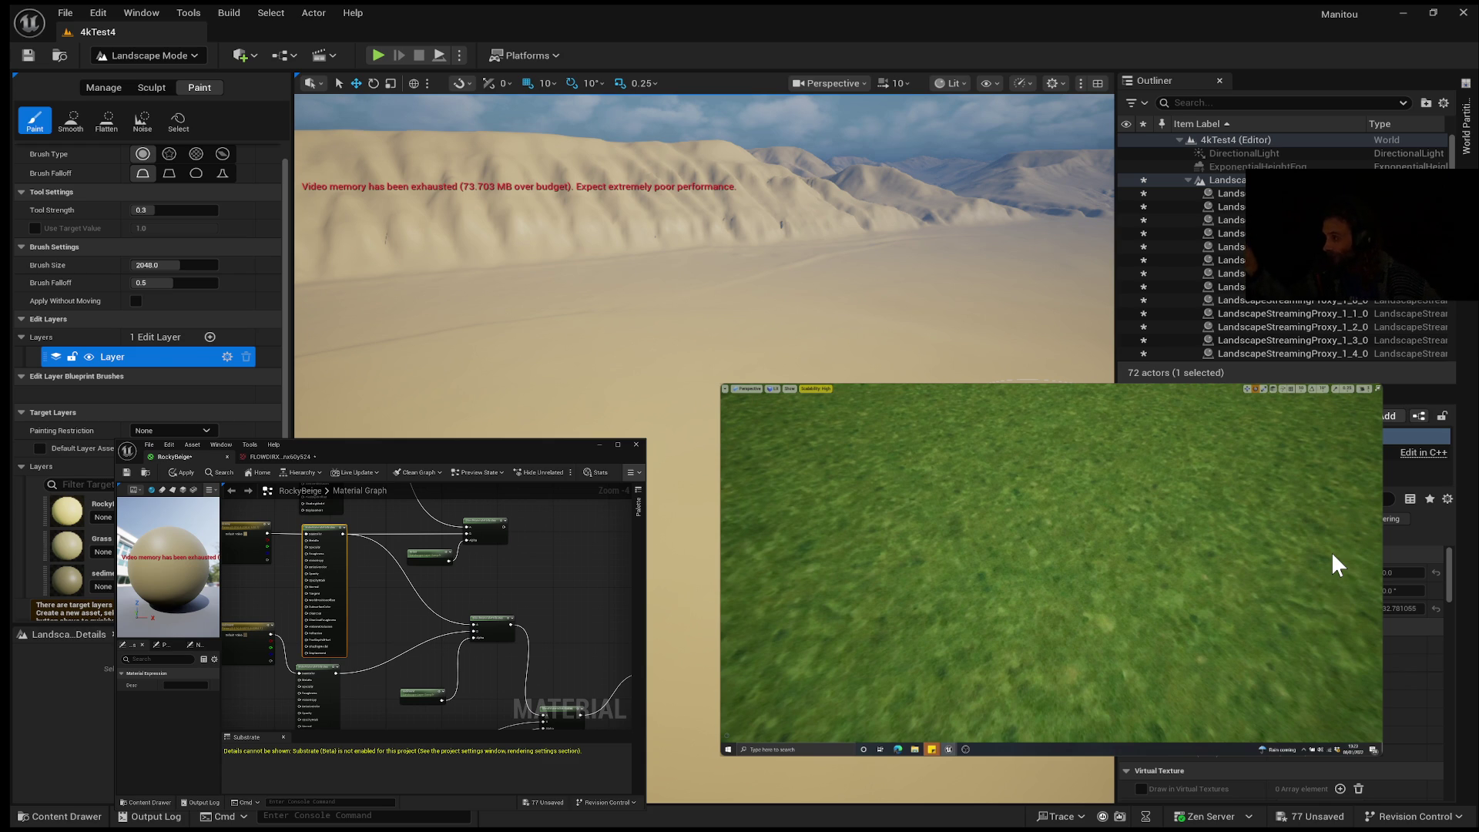
mouse_move(937, 578)
mouse_move(1070, 540)
Step: Play the tutorial from 11:26, pause at 12:15 on the green field, then resume
mouse_move(970, 622)
click(1050, 570)
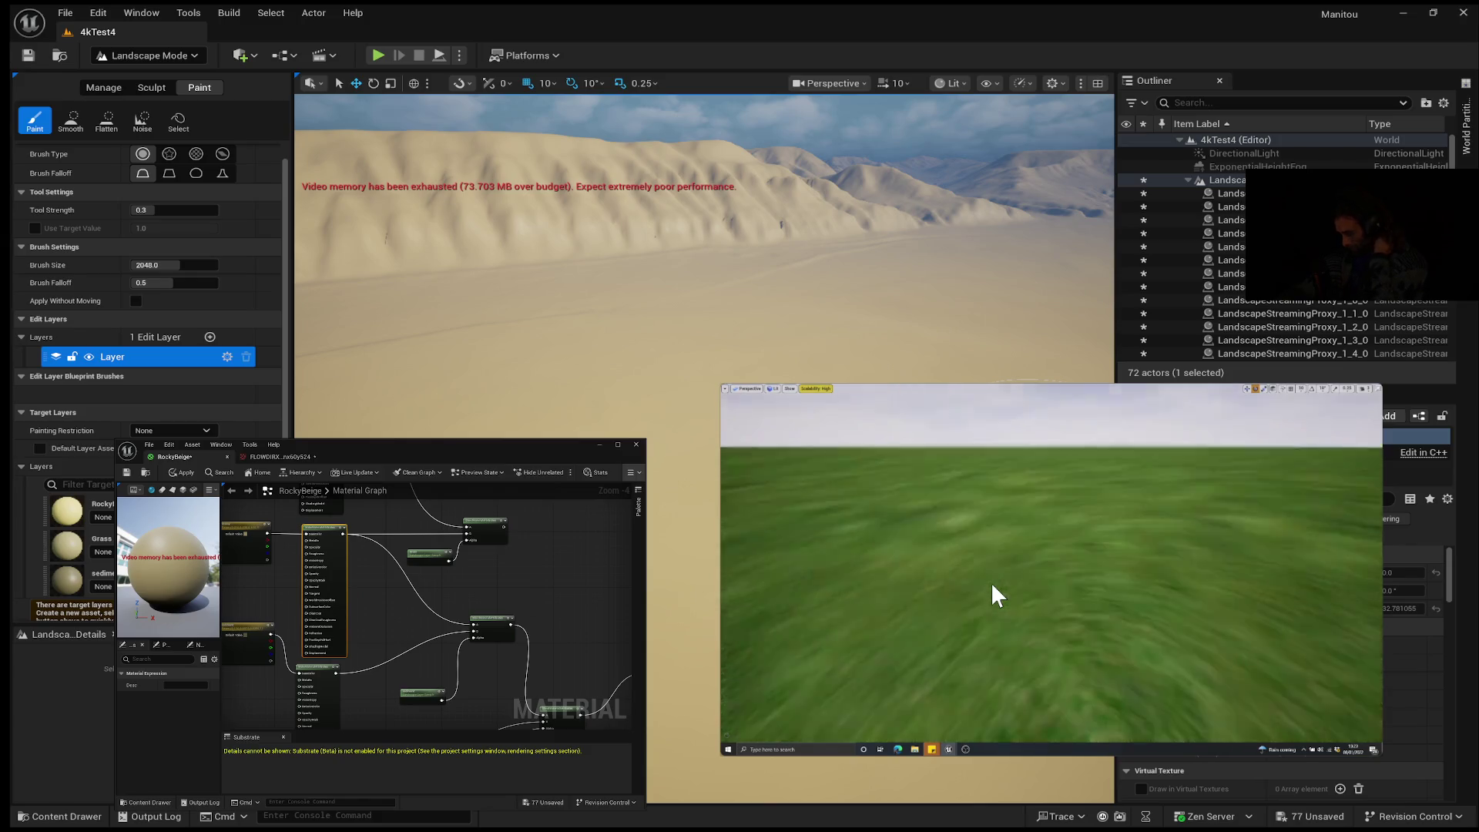
mouse_move(990, 581)
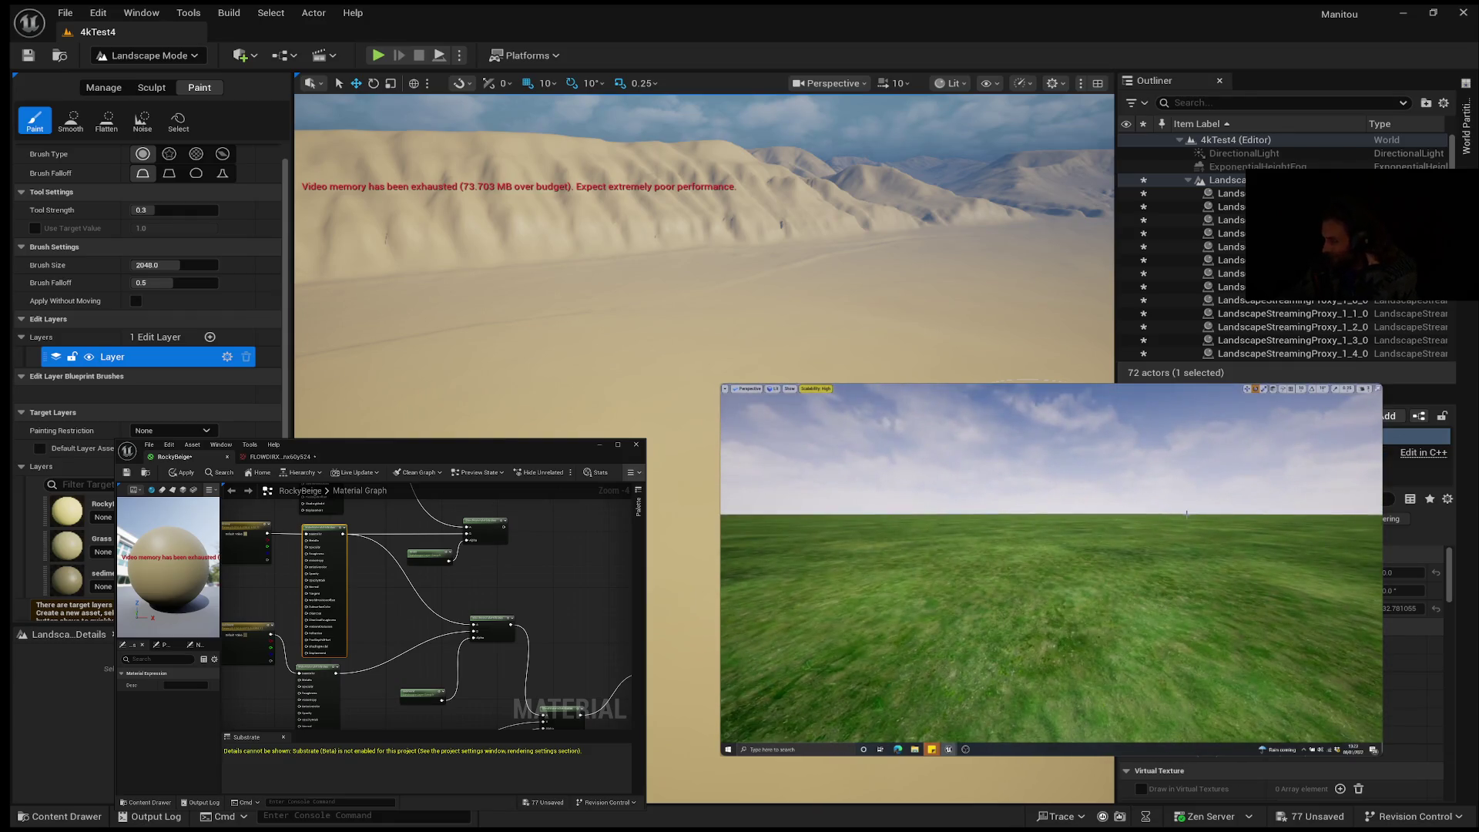
mouse_move(923, 566)
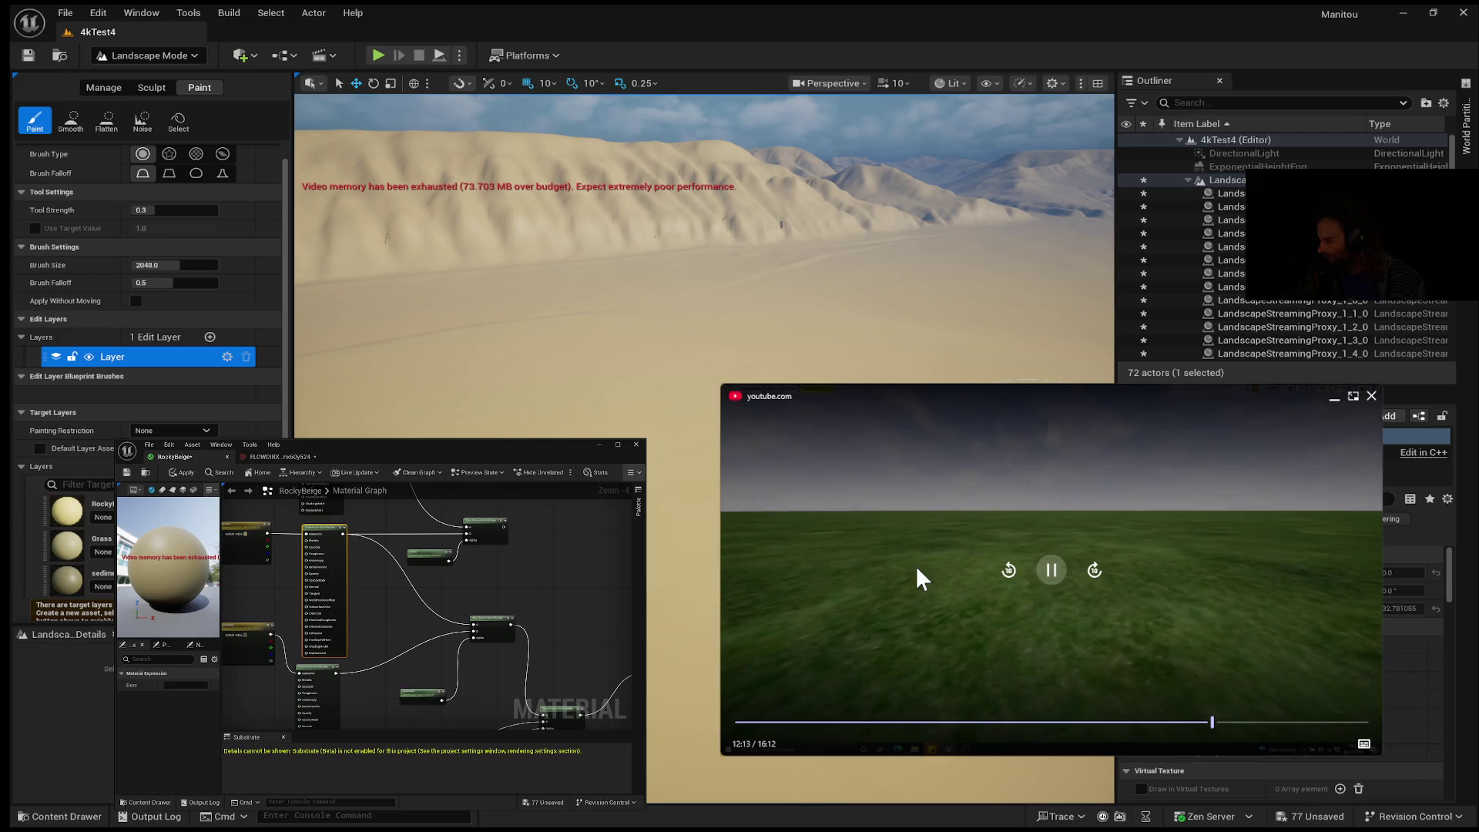
click(1049, 571)
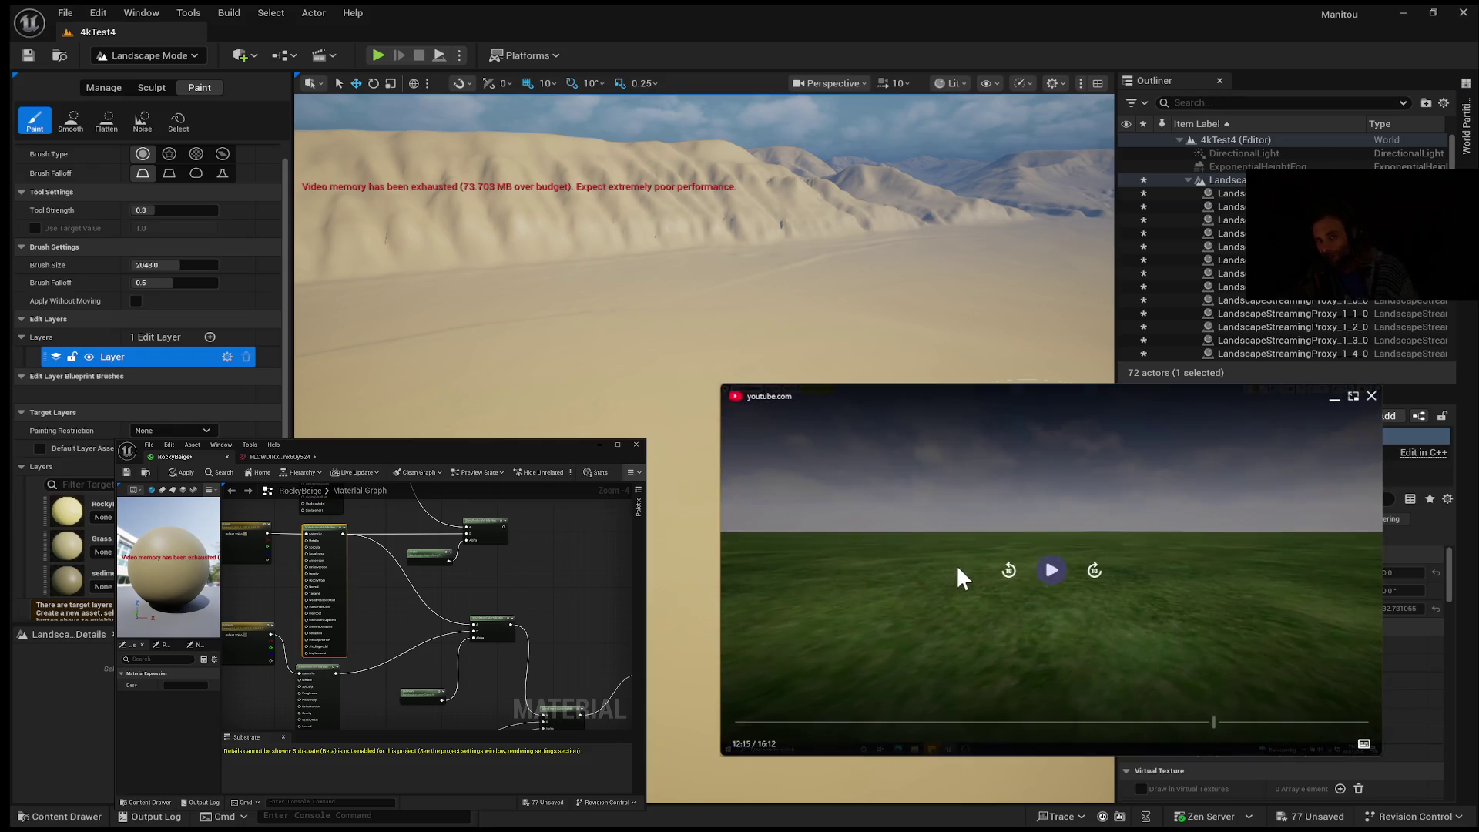
click(1050, 577)
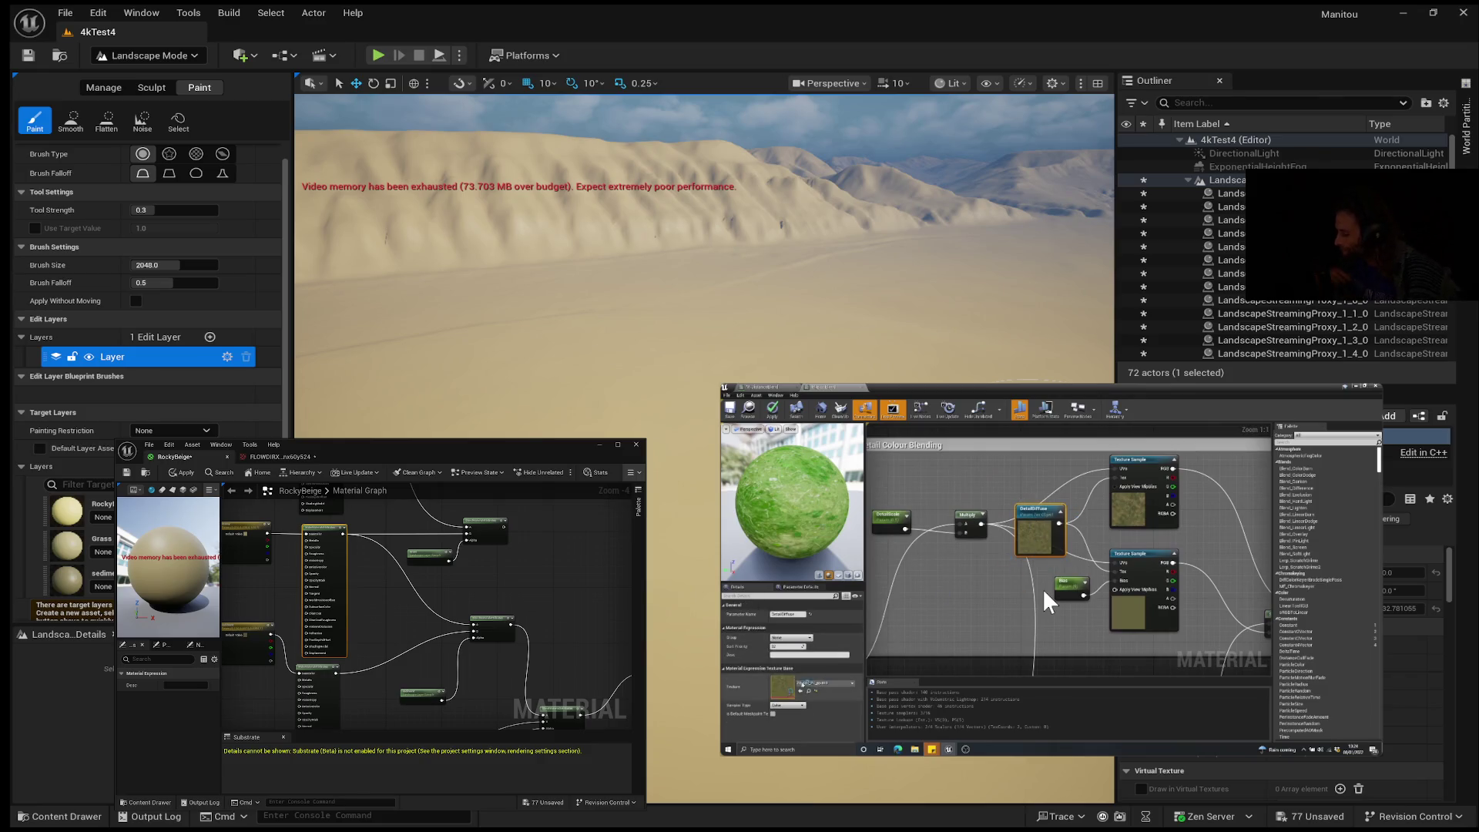
Step: Pause the tutorial on its texture sample node graph beside the grass sphere preview
mouse_move(1083, 533)
click(1066, 571)
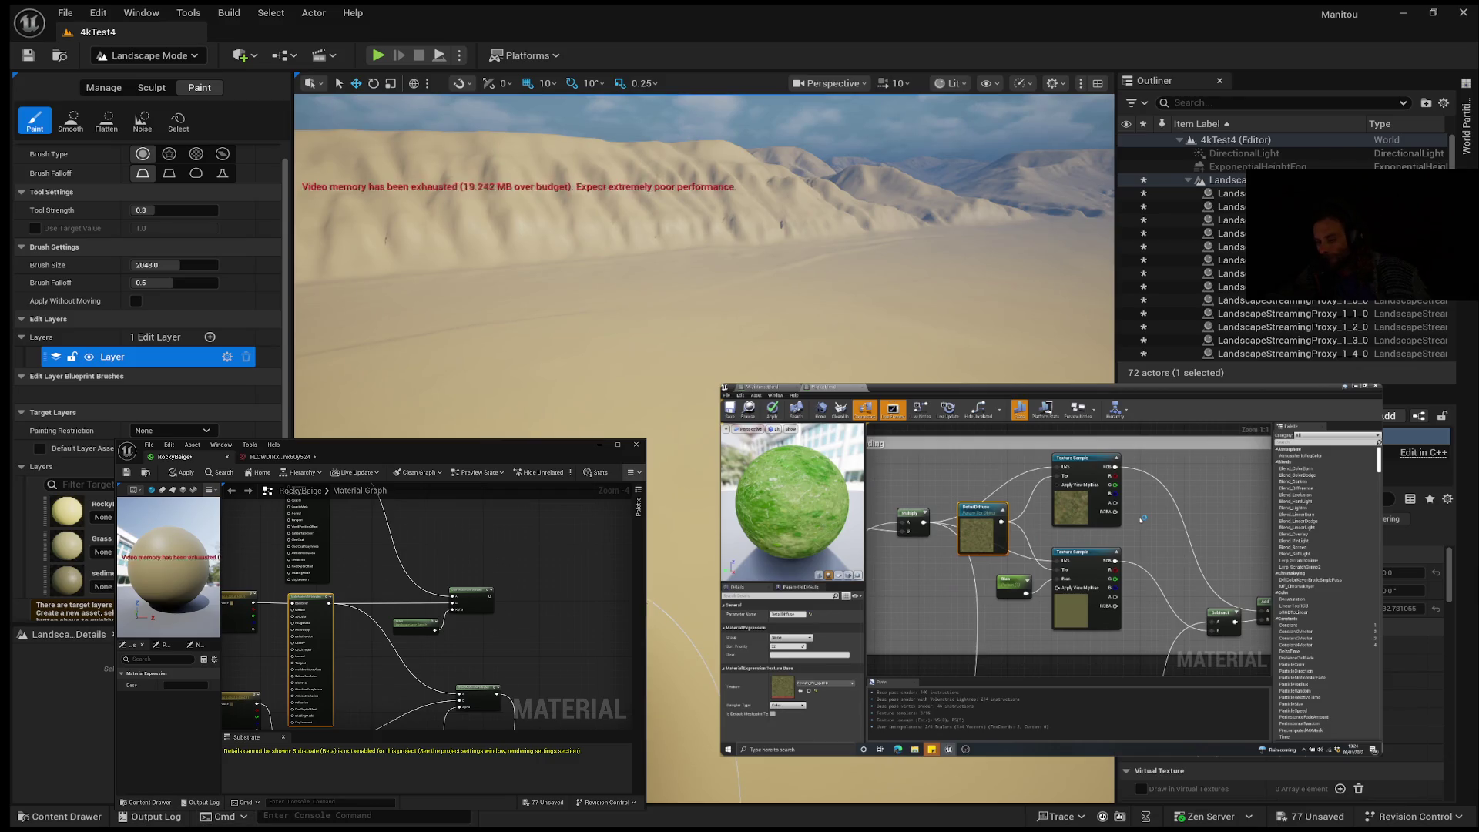
Step: Raise the RockyBeige material window, move the Grassy vector parameter node, and show the Content Drawer
click(59, 817)
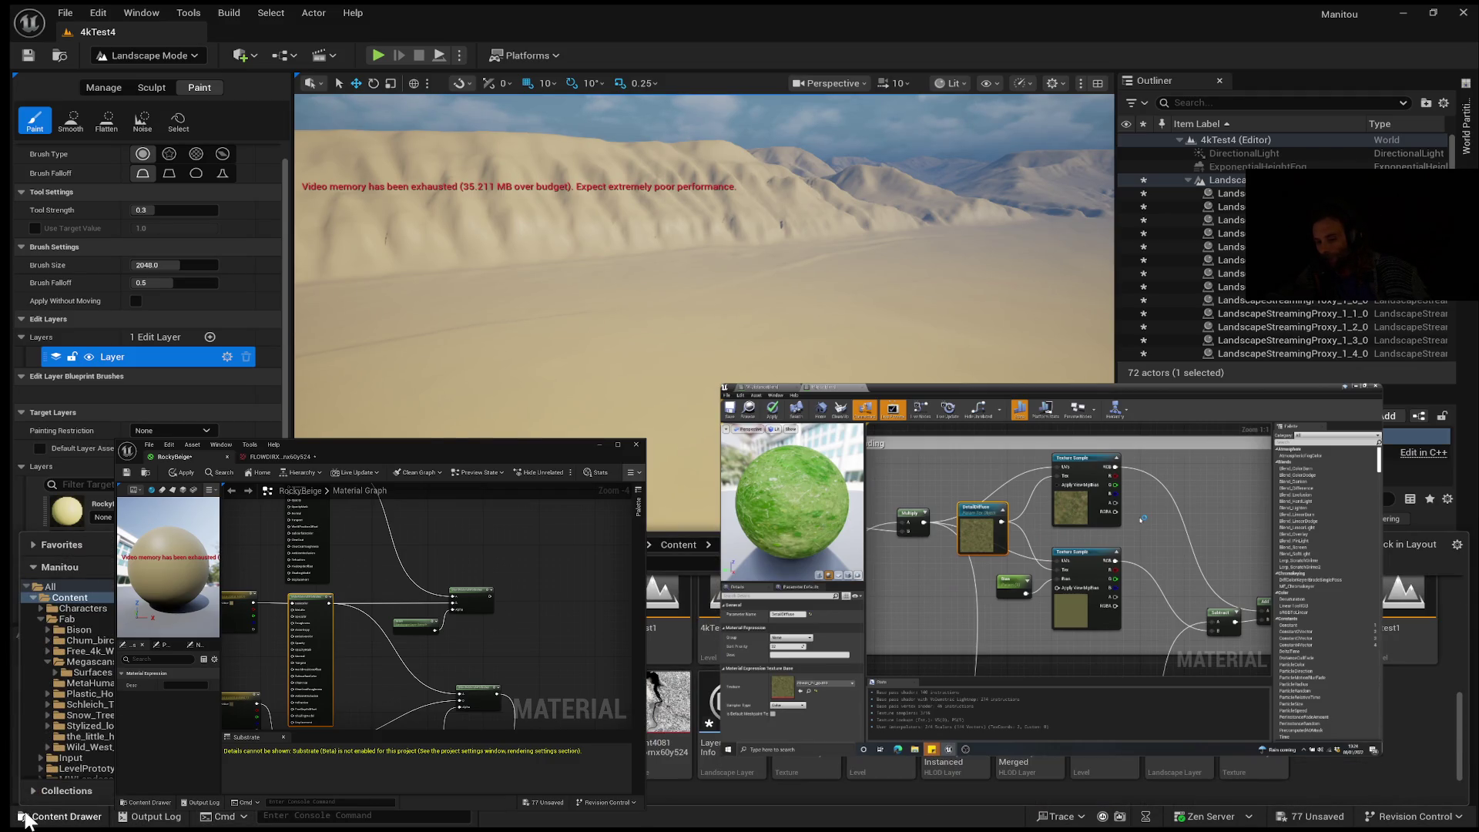
click(547, 664)
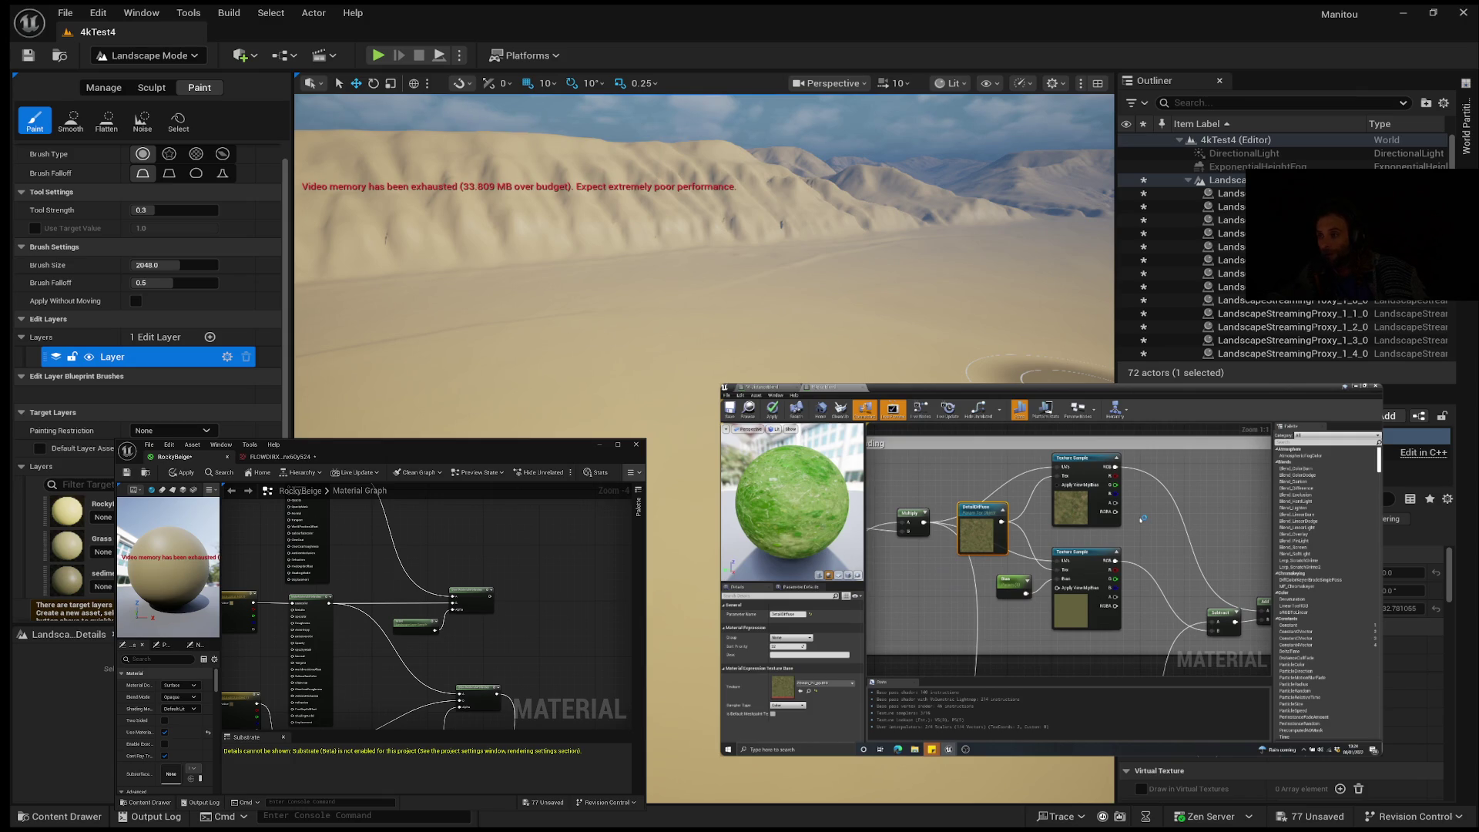
drag(369, 445, 362, 293)
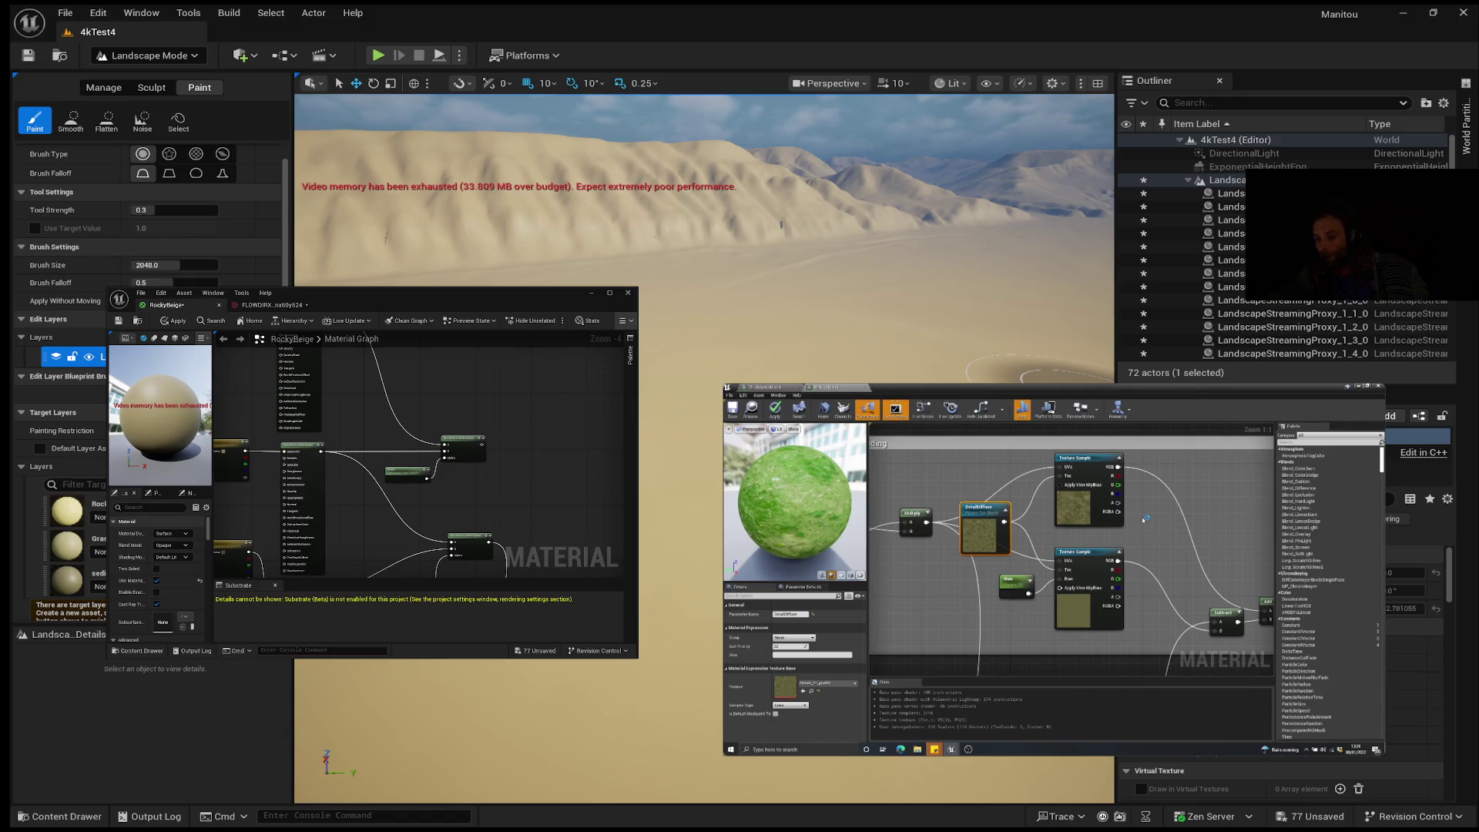
click(59, 815)
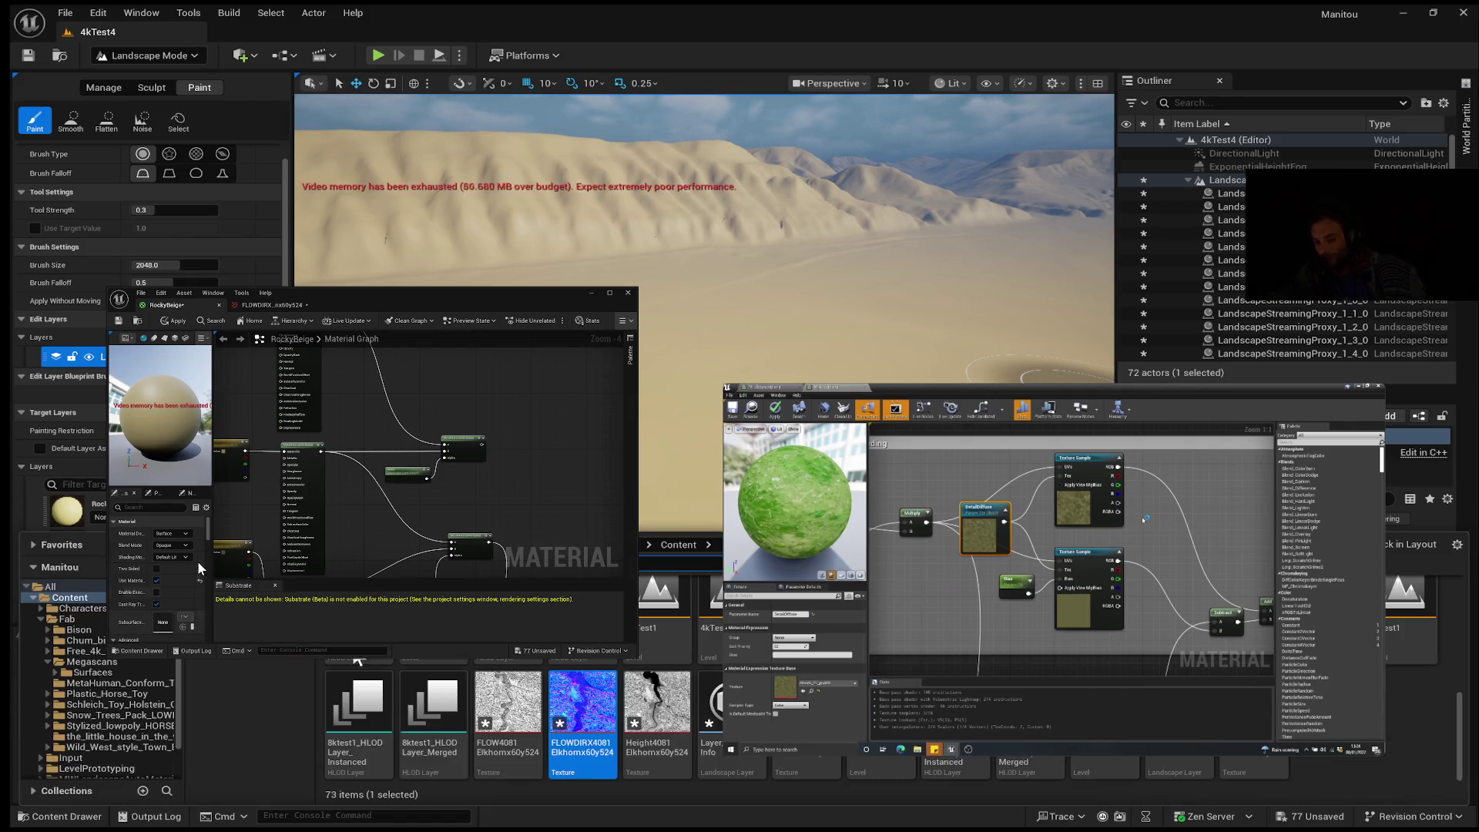
click(231, 463)
mouse_move(231, 466)
mouse_down()
mouse_move(297, 535)
mouse_move(295, 516)
mouse_up()
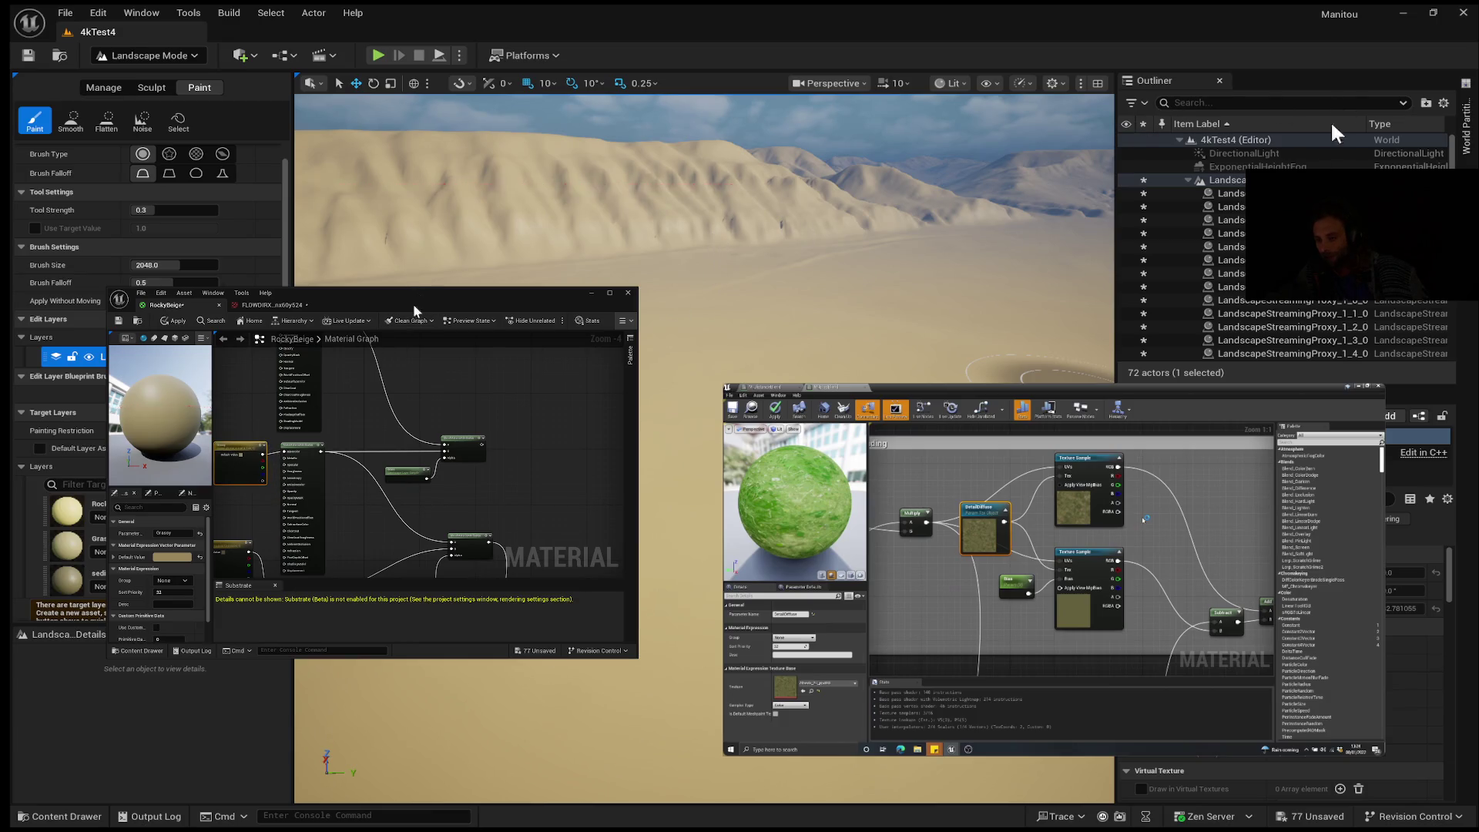
click(88, 819)
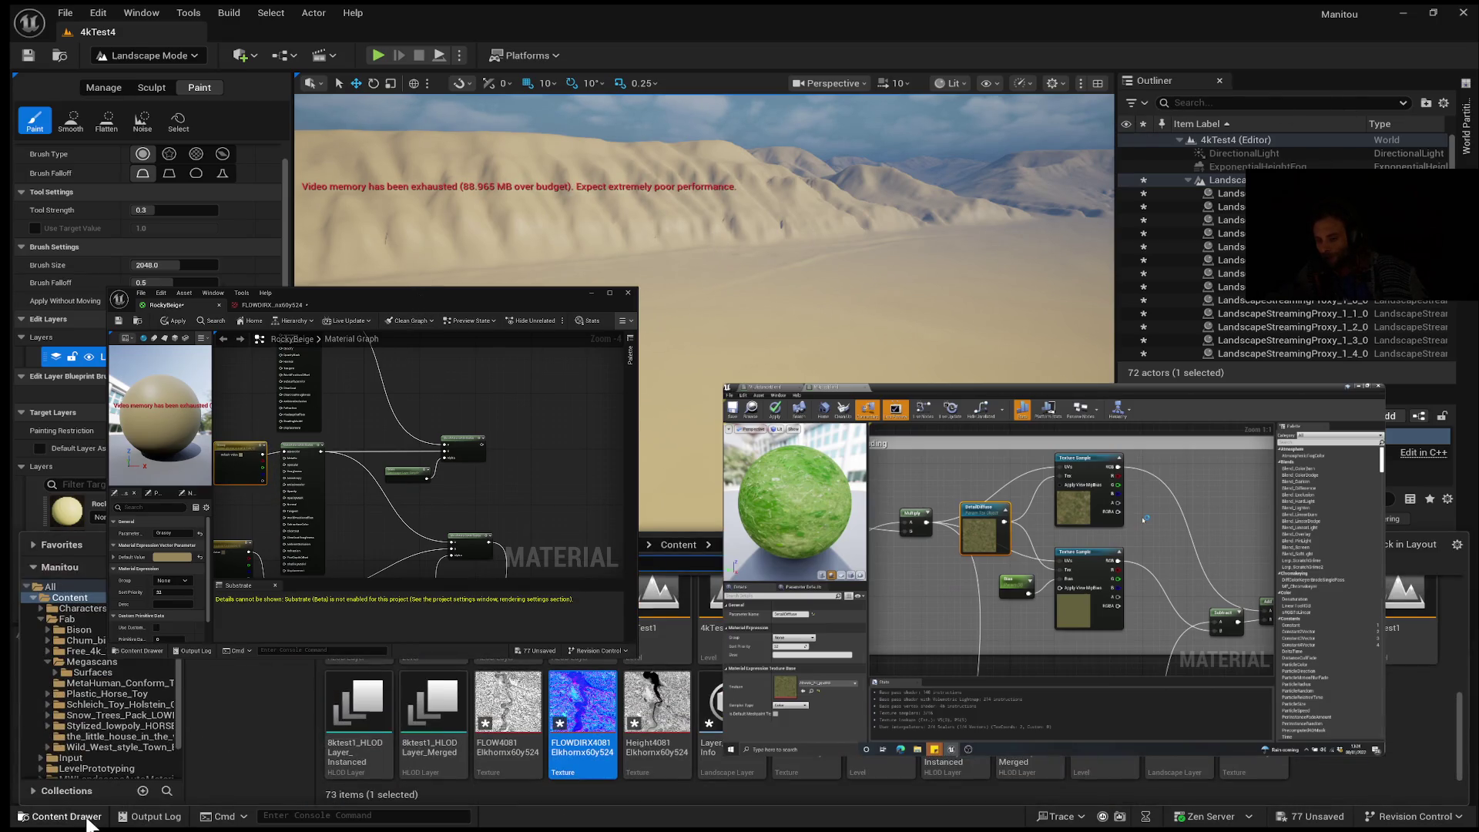
Step: Open the FLOWDIRX and MASK1408 textures, returning to the RockyBeige graph after each
double_click(604, 701)
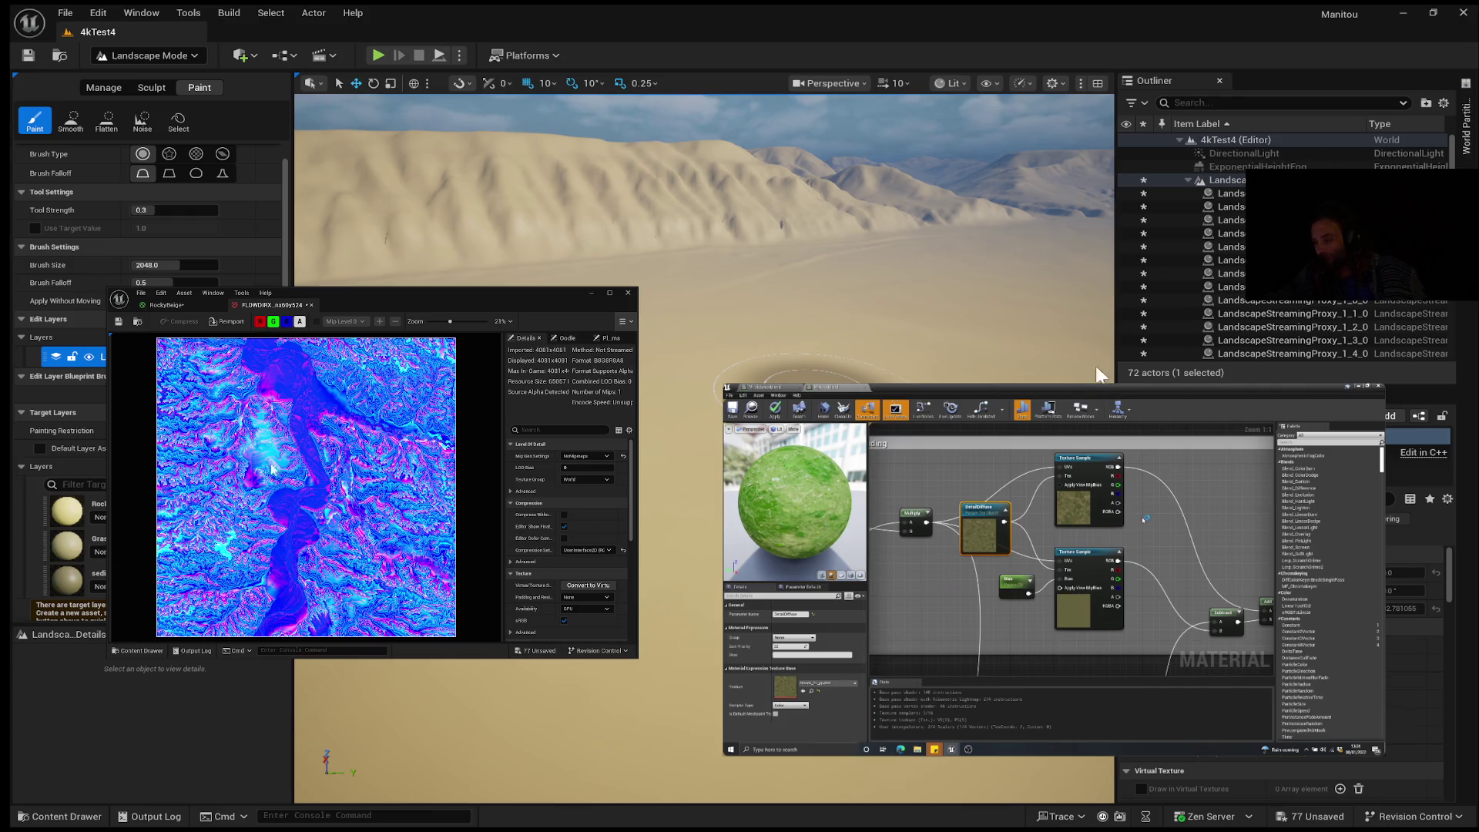
click(169, 304)
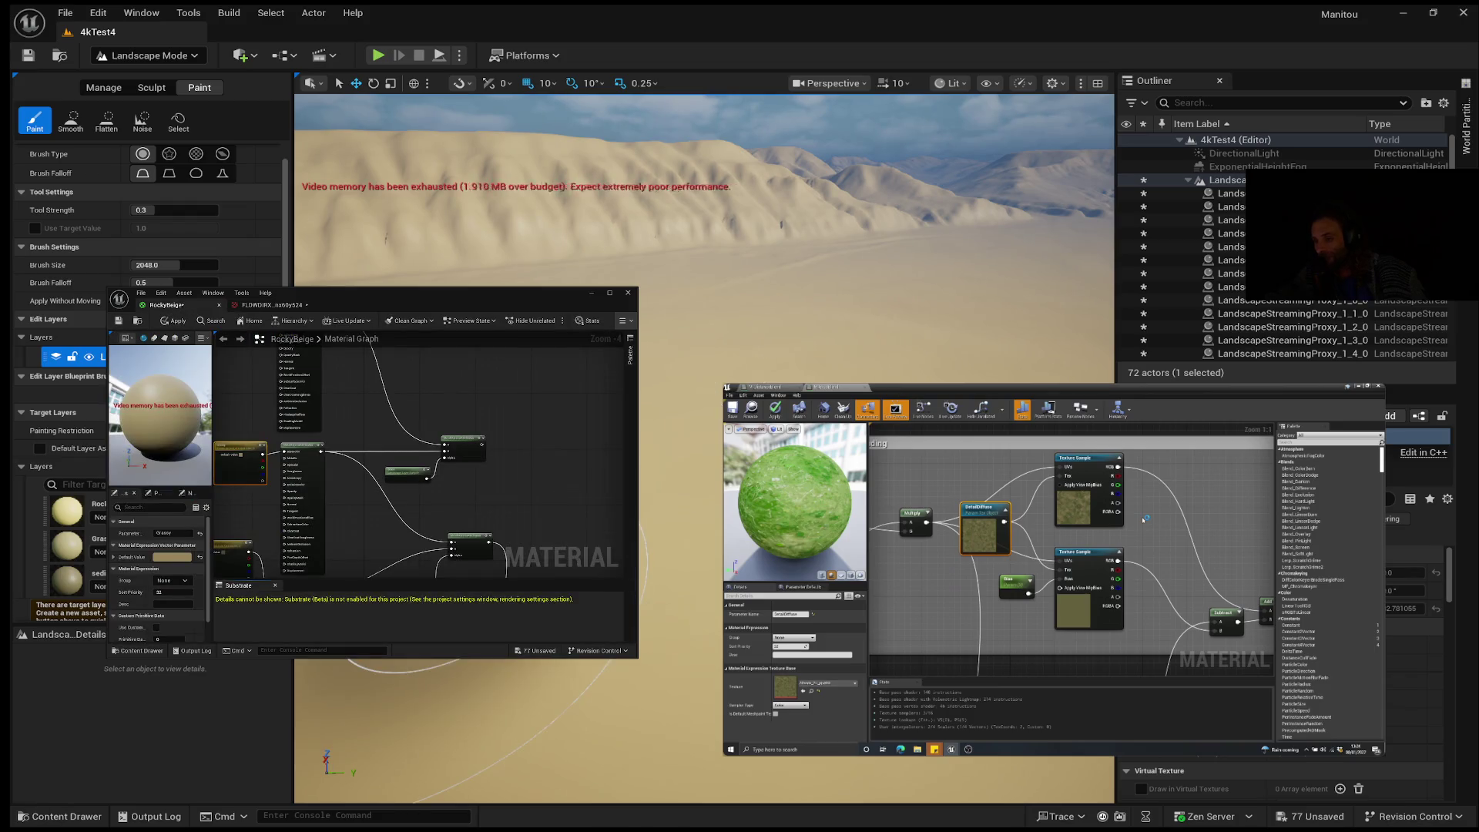
click(59, 816)
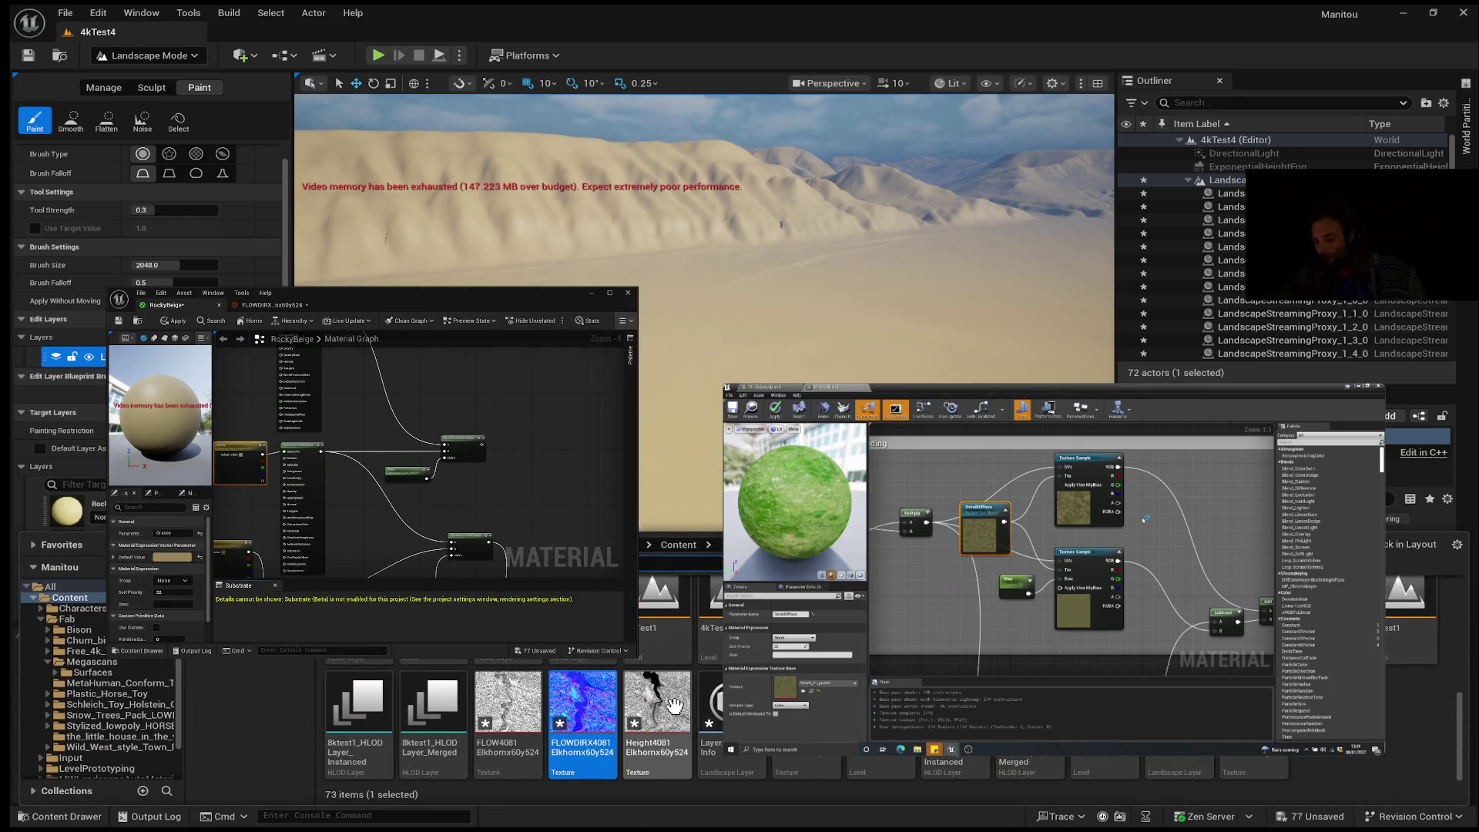
click(807, 724)
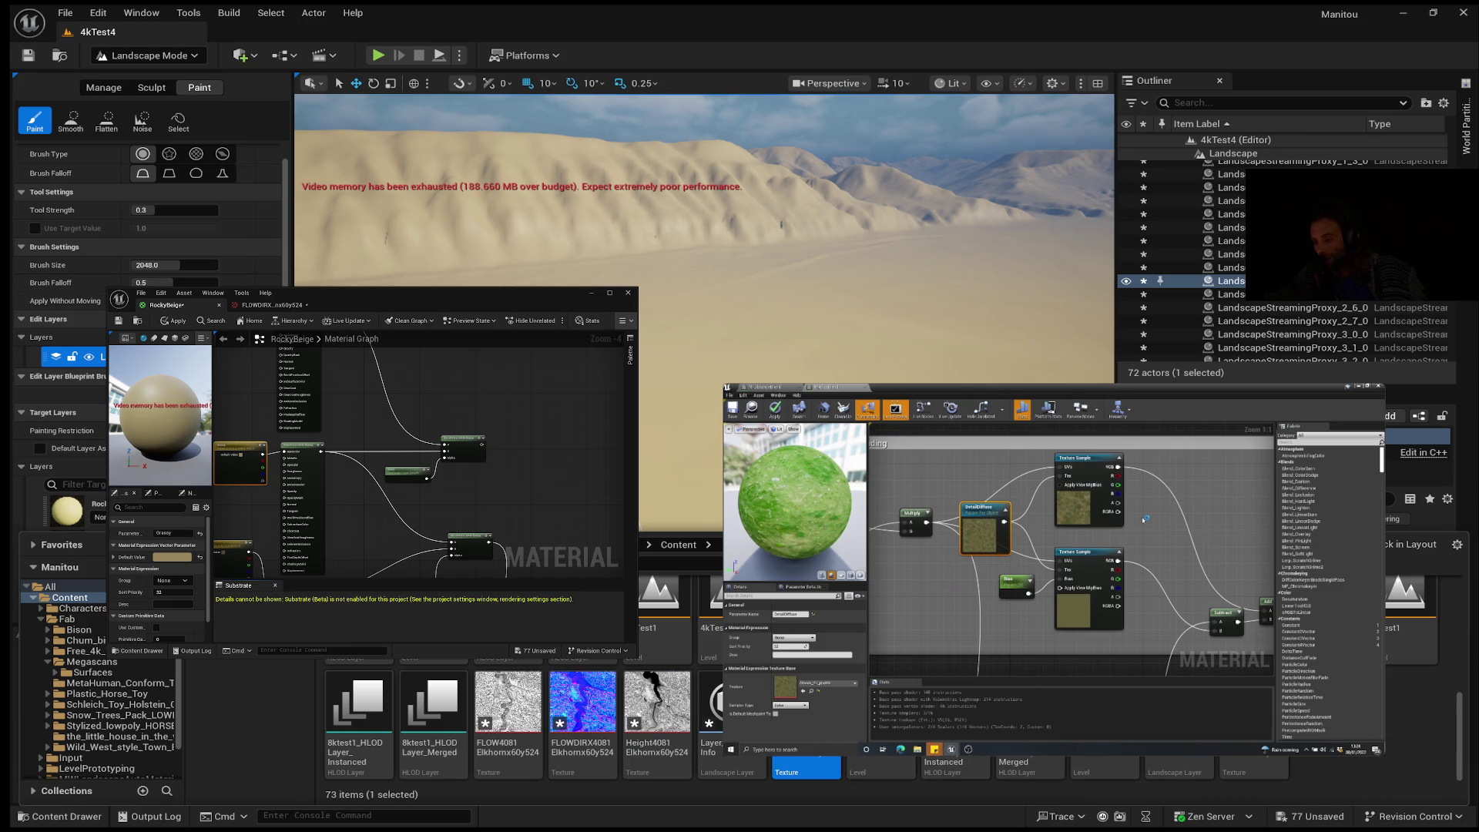
scroll(341, 471, down, 5)
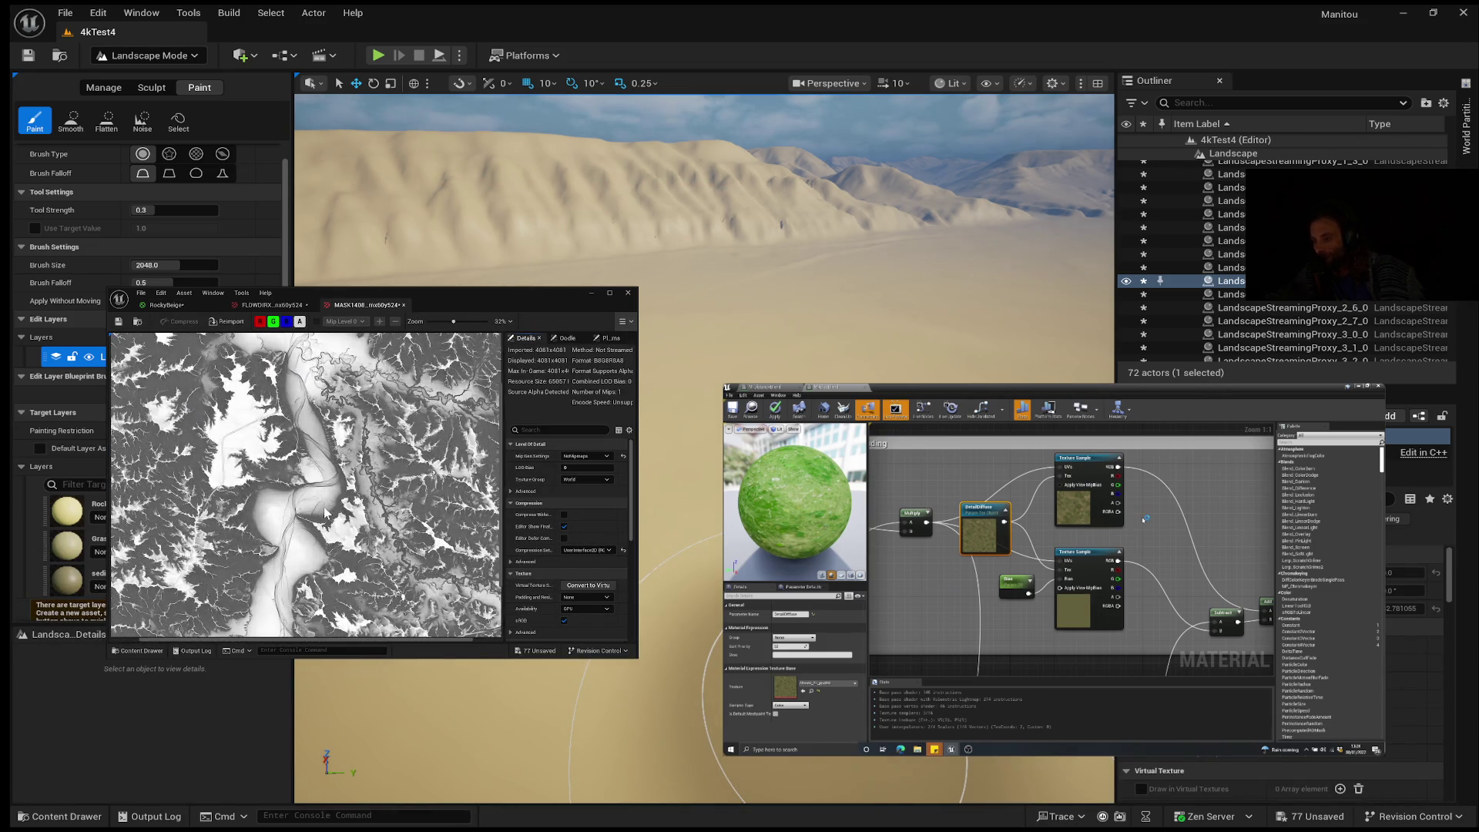
scroll(398, 532, up, 4)
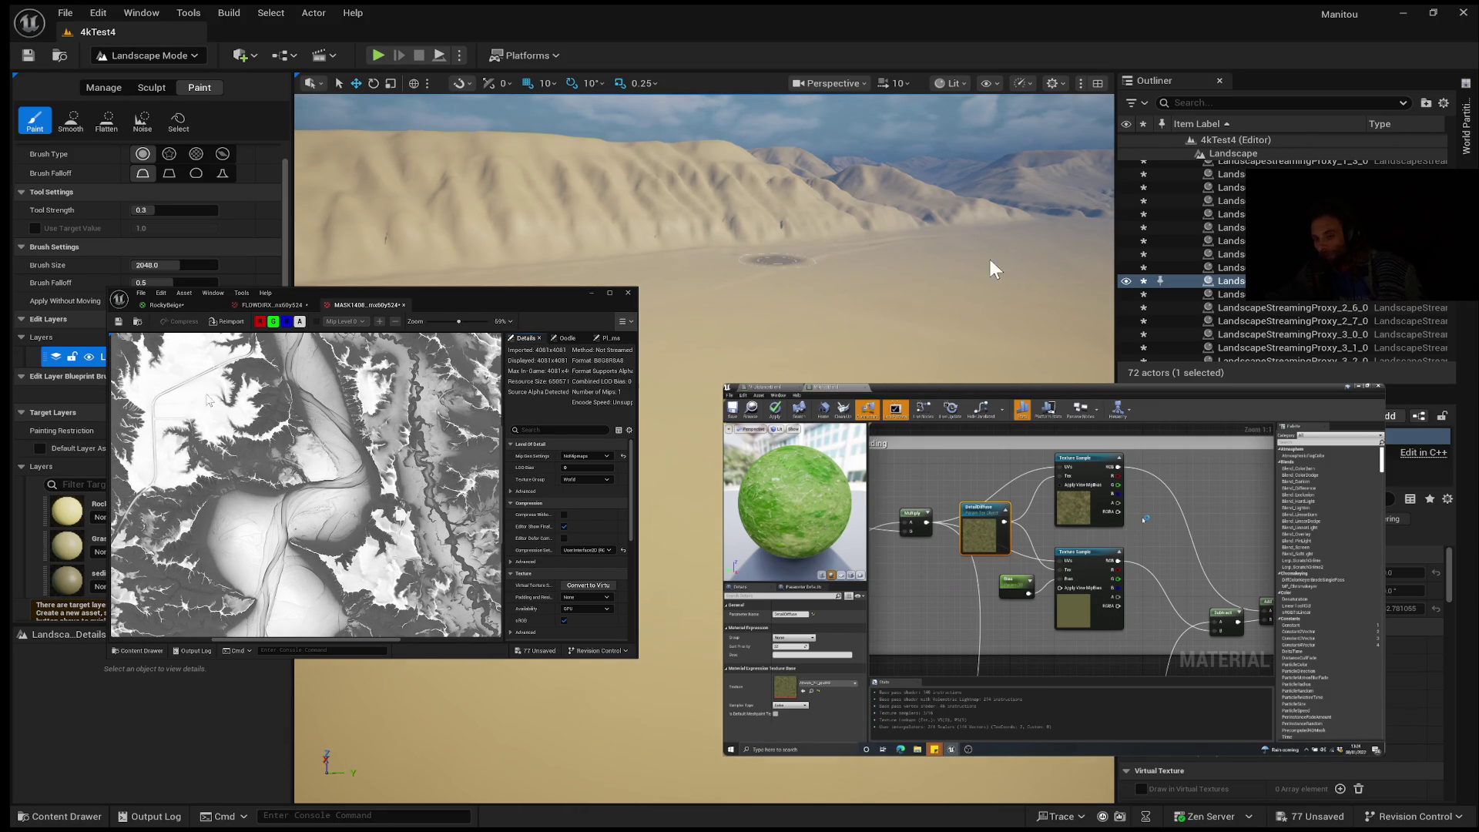
click(170, 304)
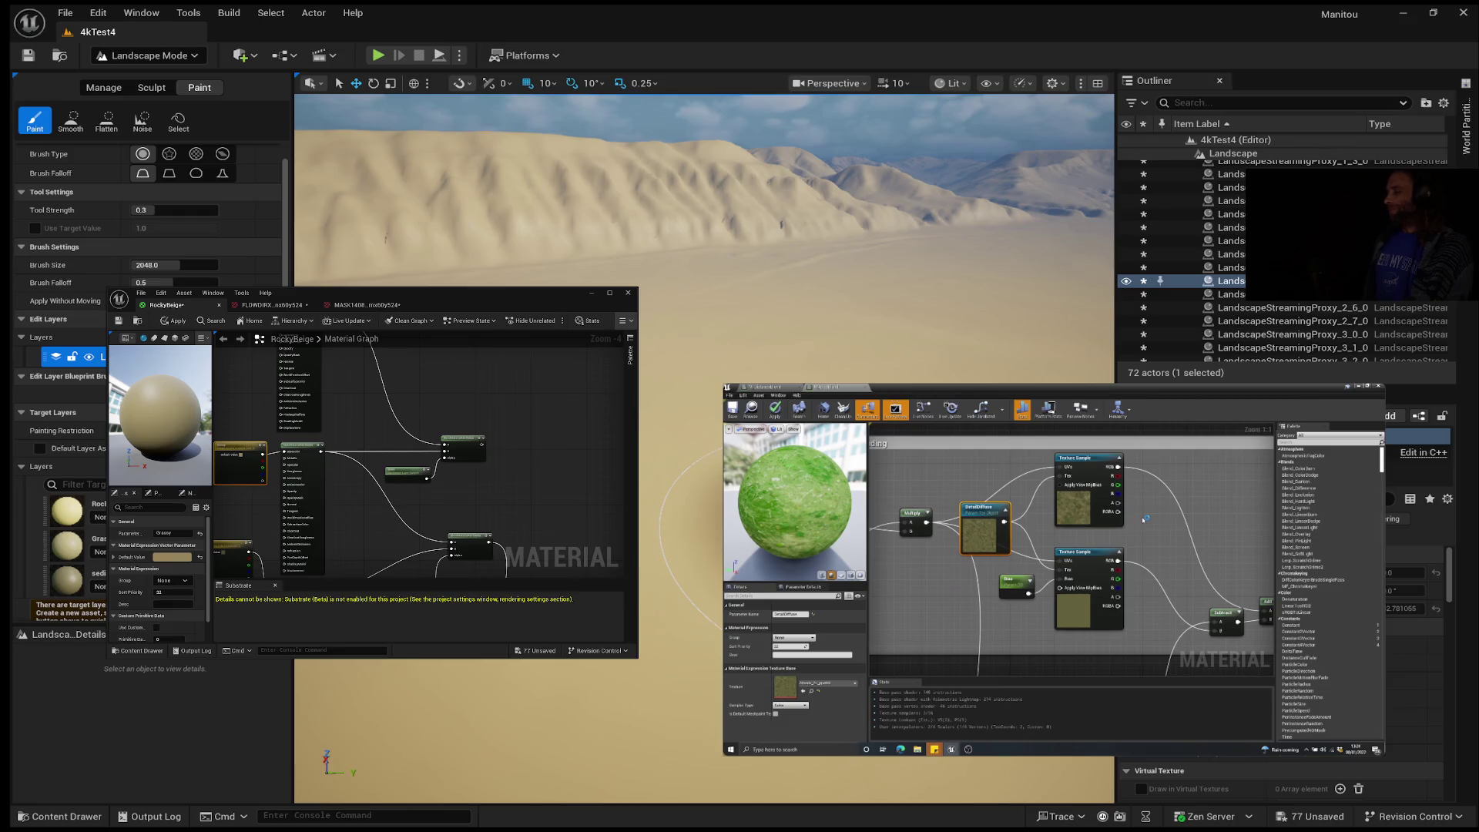
mouse_move(1054, 570)
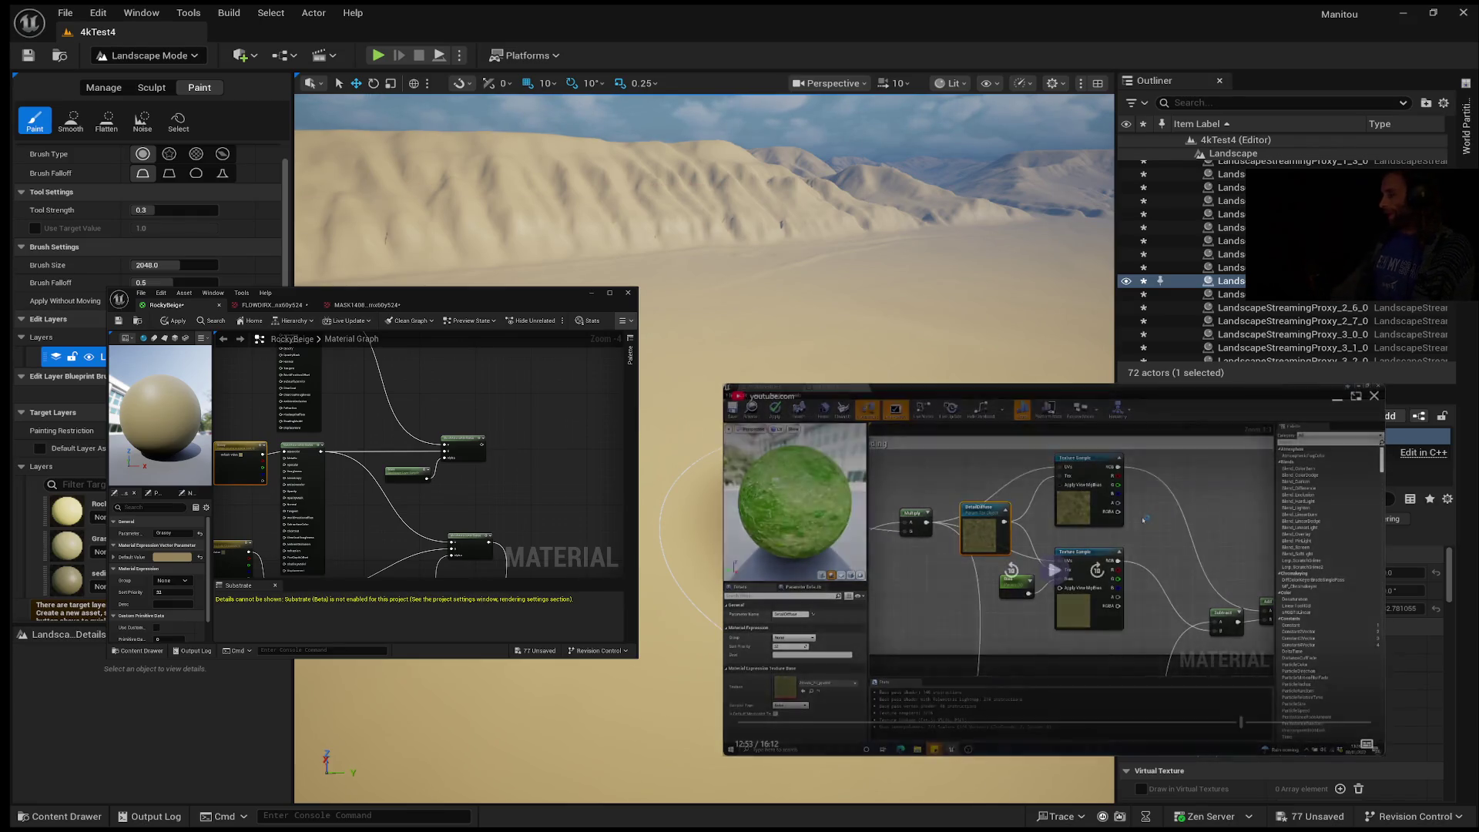
mouse_move(1145, 520)
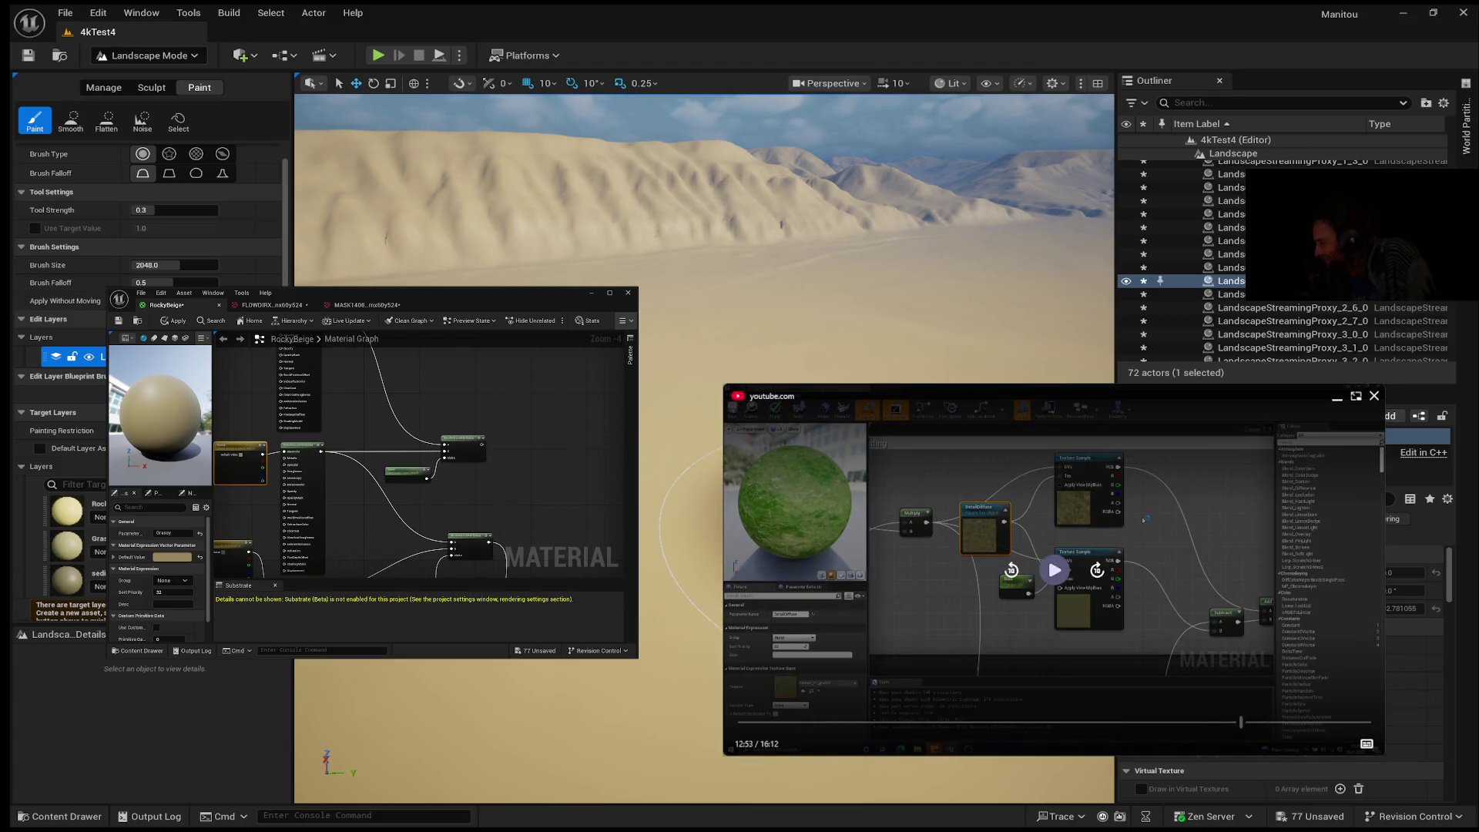
click(1054, 570)
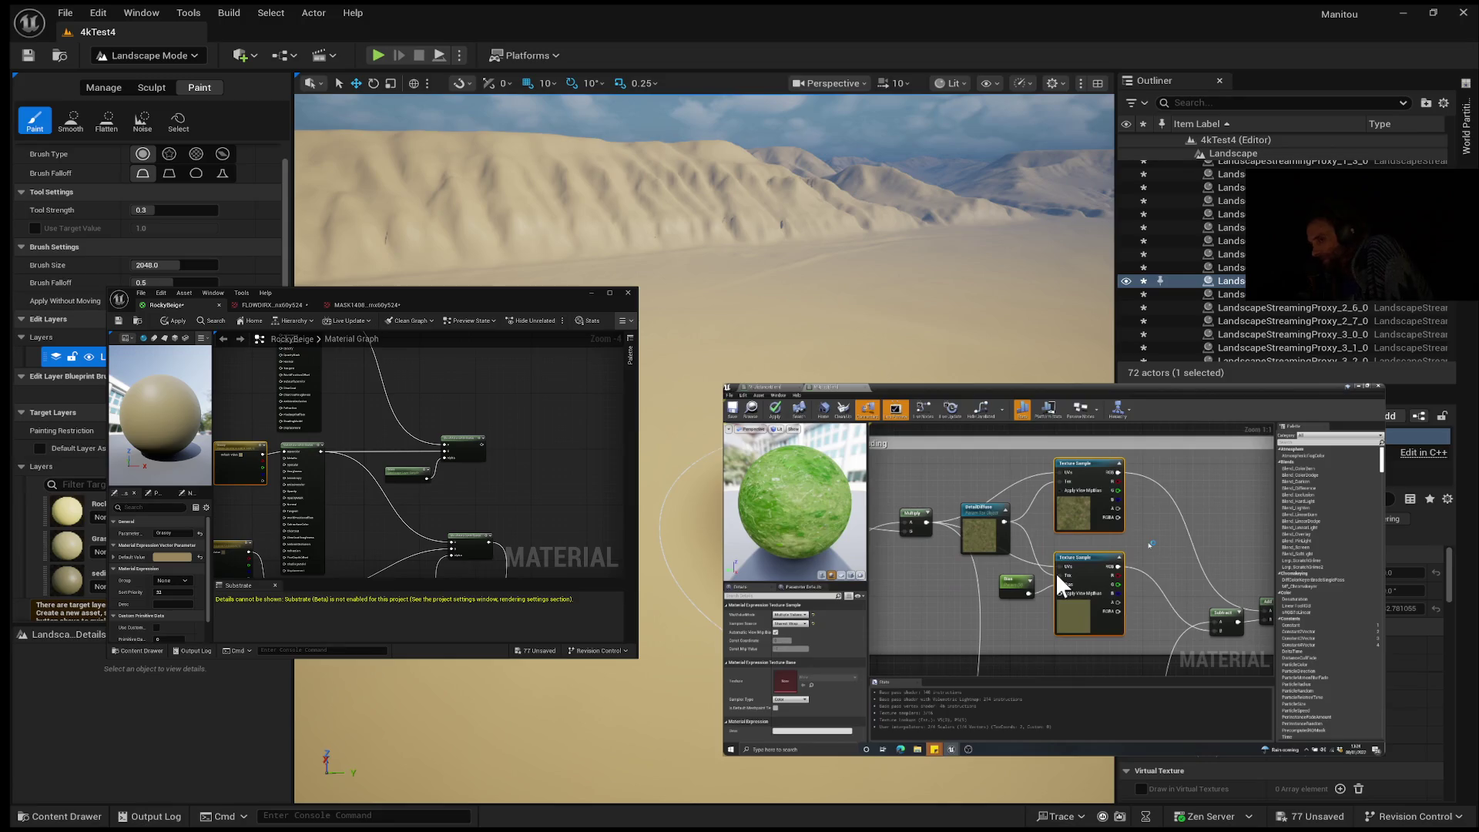
click(1056, 571)
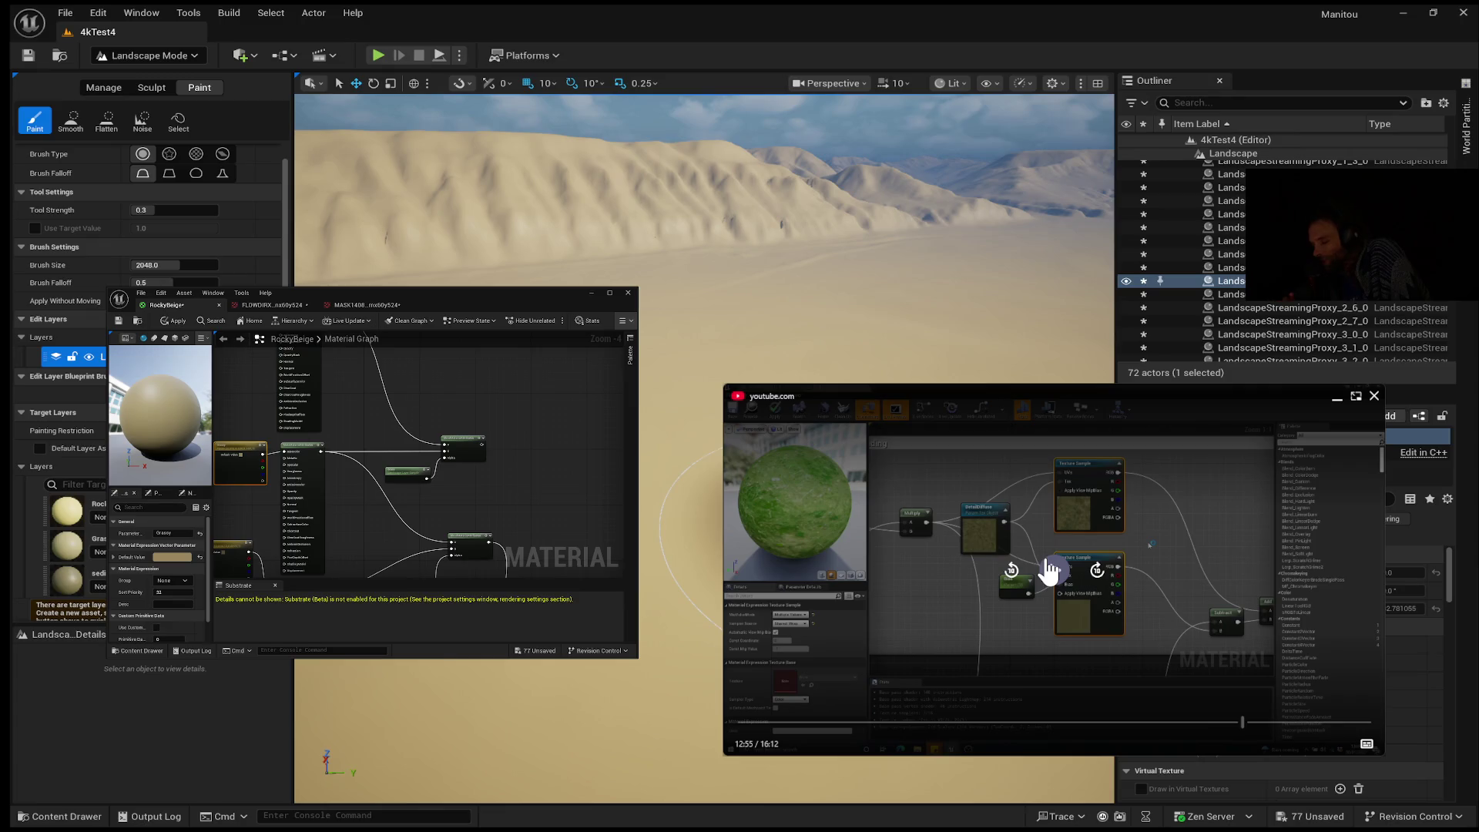
click(1049, 568)
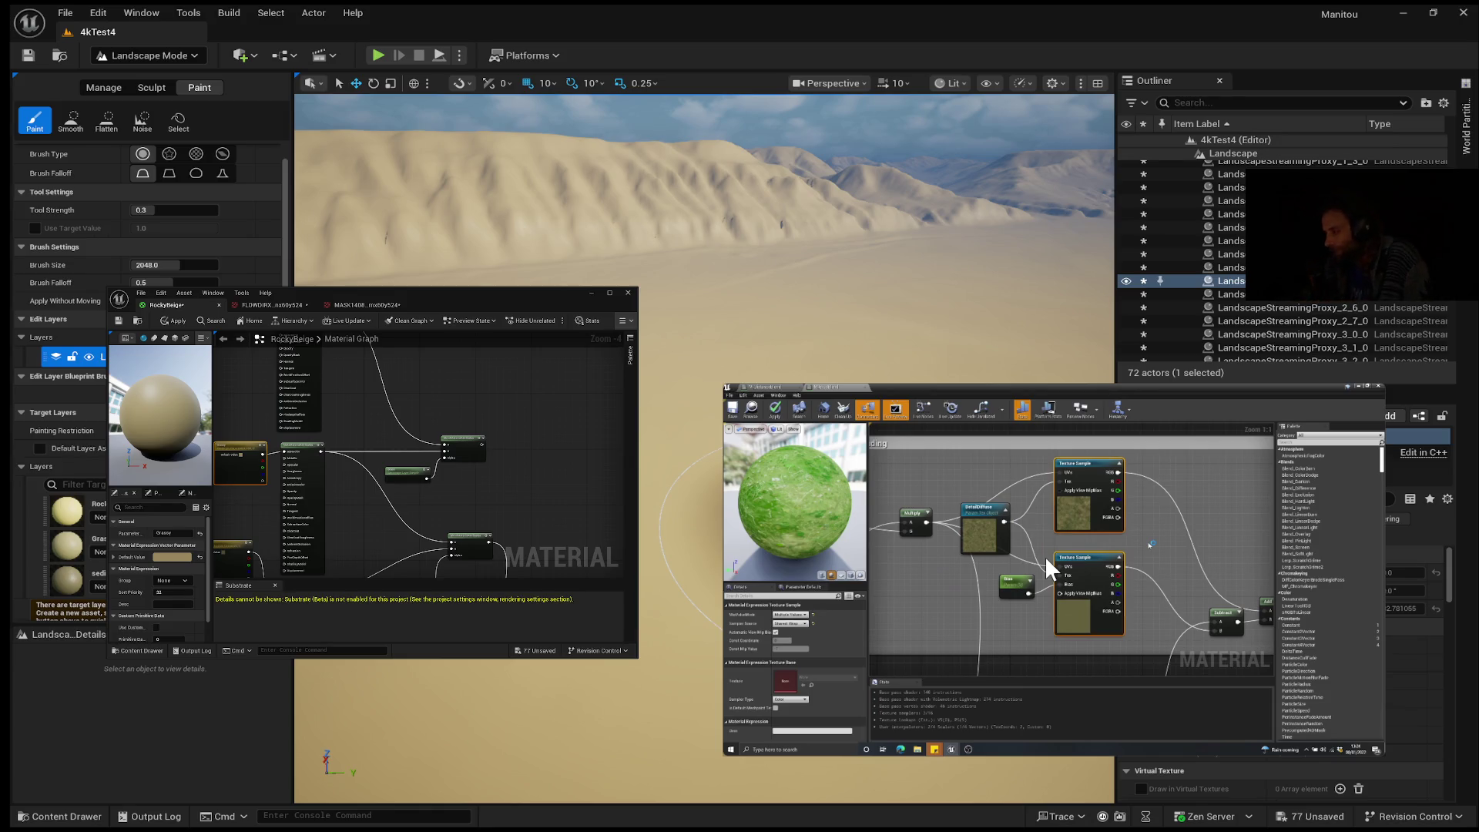
mouse_move(1045, 553)
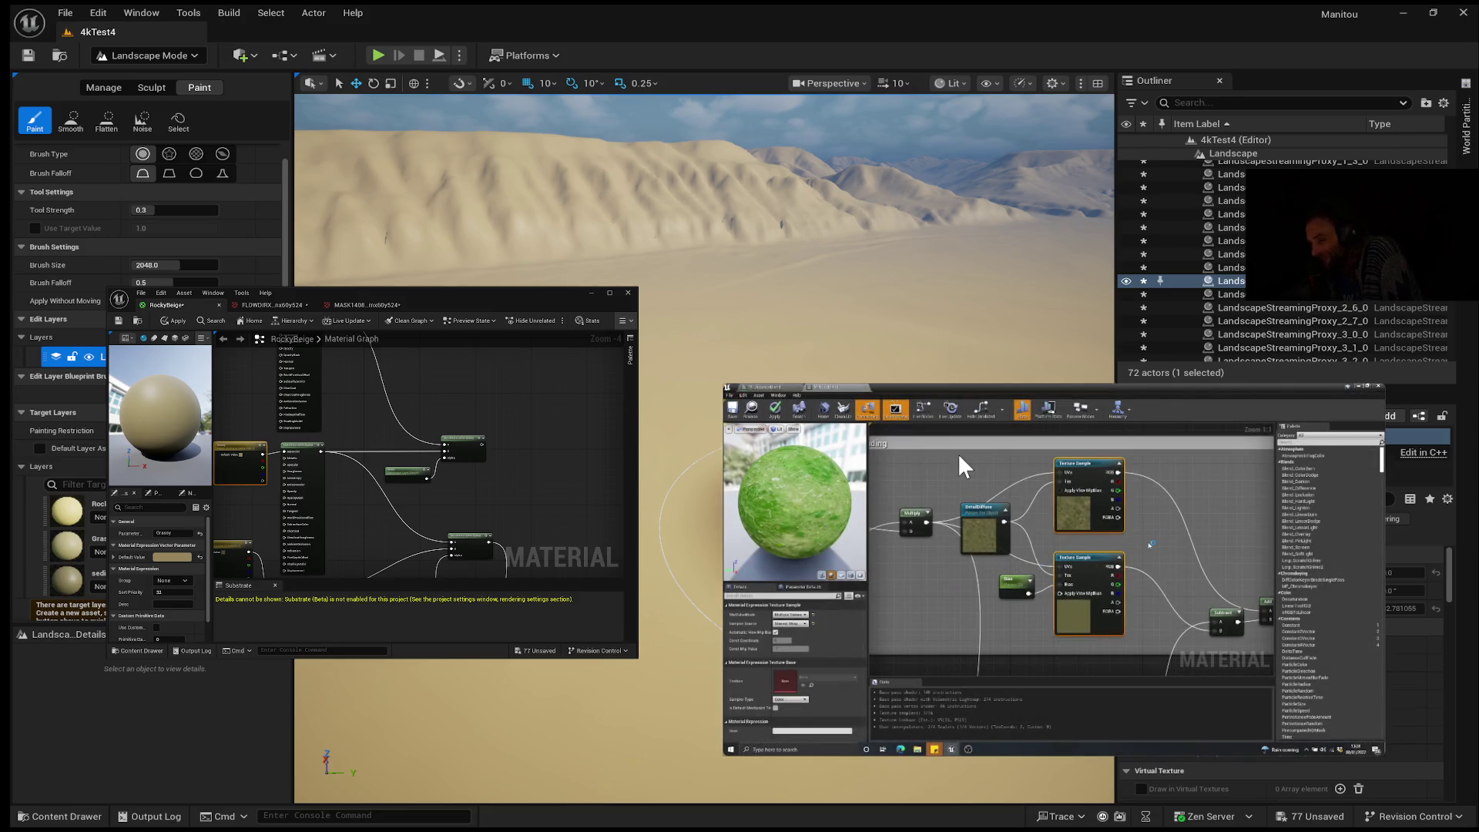
mouse_move(1032, 420)
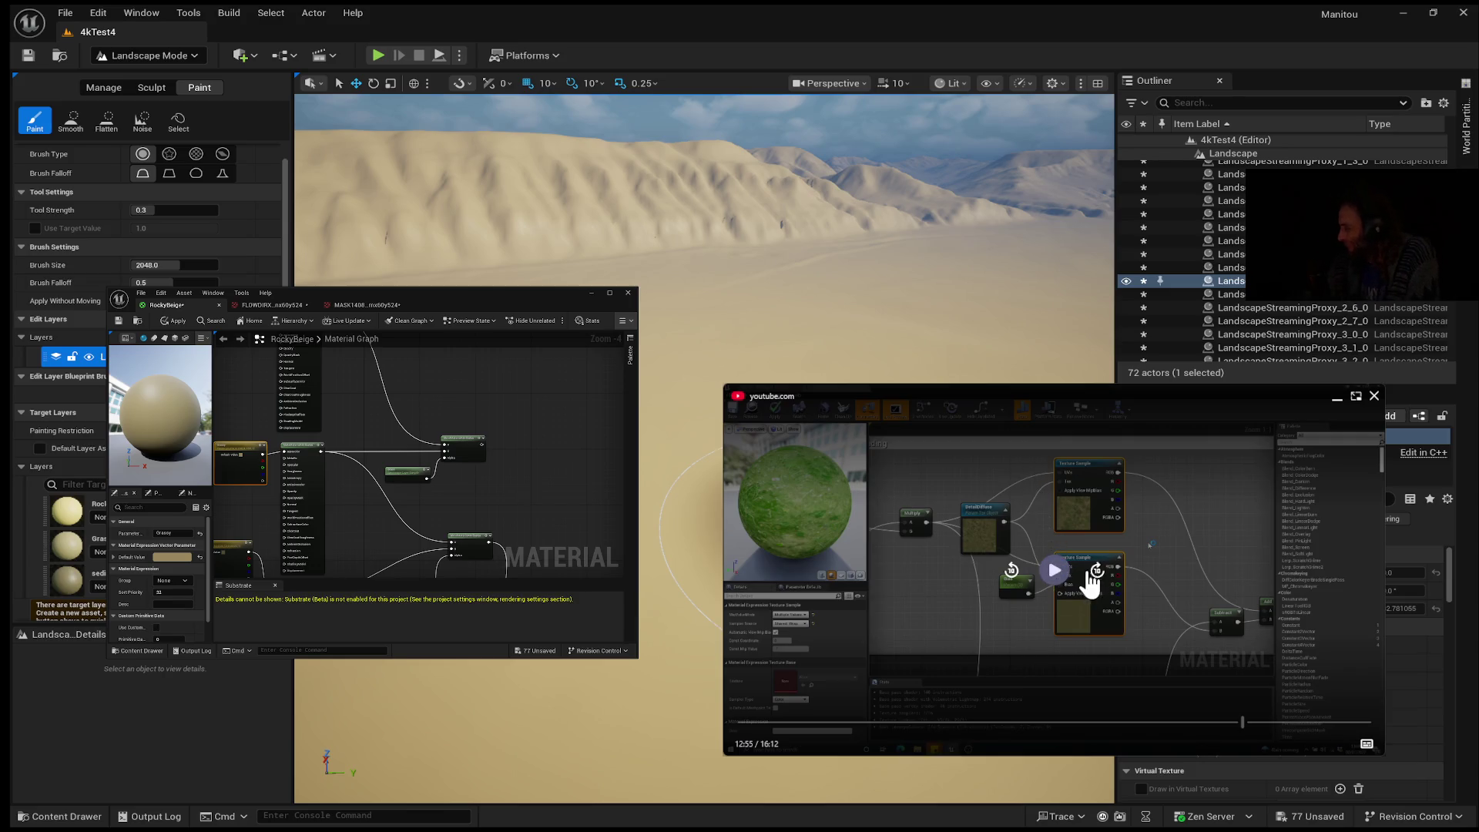
click(1055, 582)
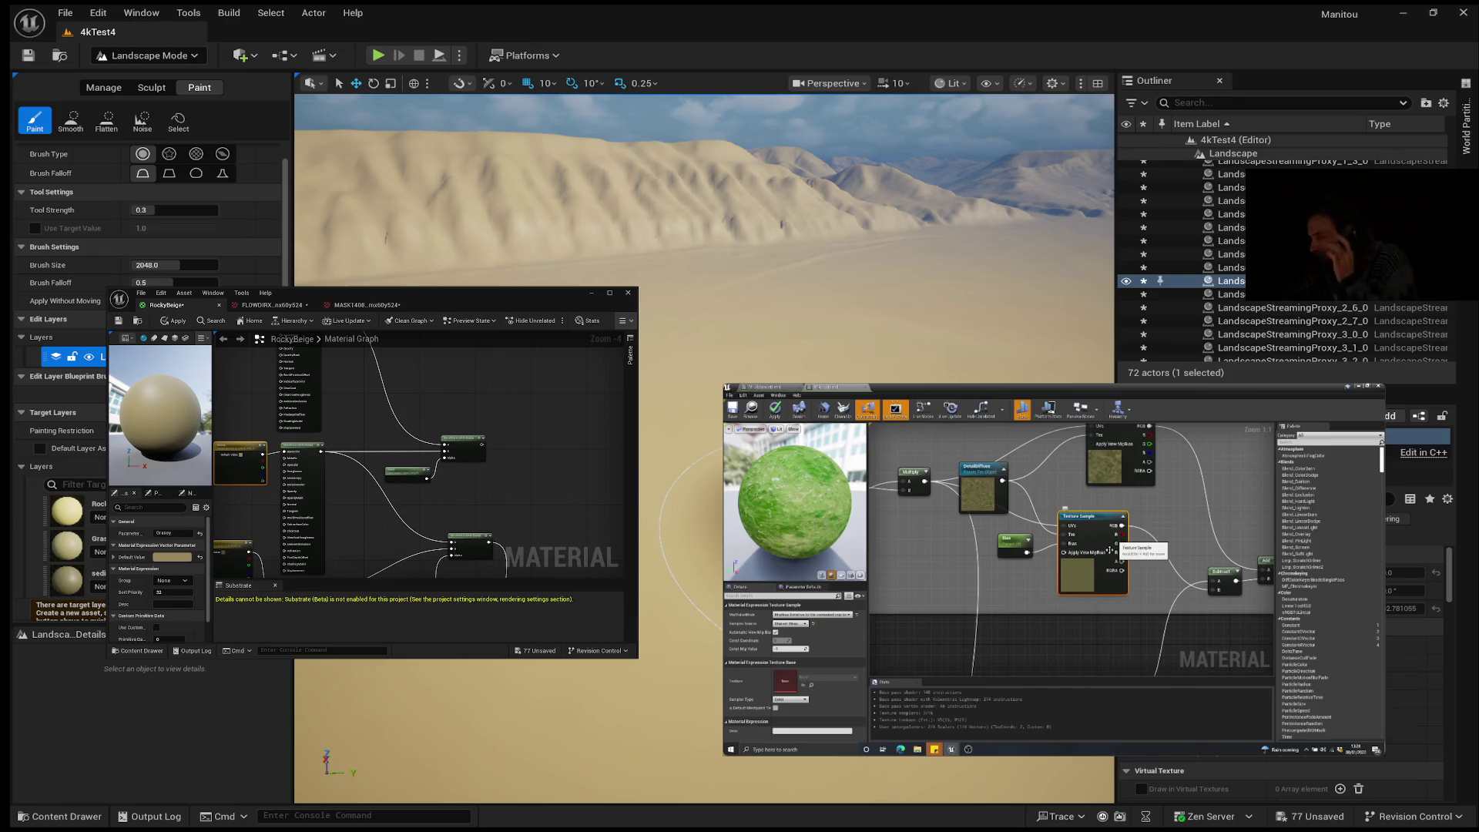
Step: Play the tutorial from 13:06 to 13:14 on the texture sample nodes, then resume
mouse_move(857, 592)
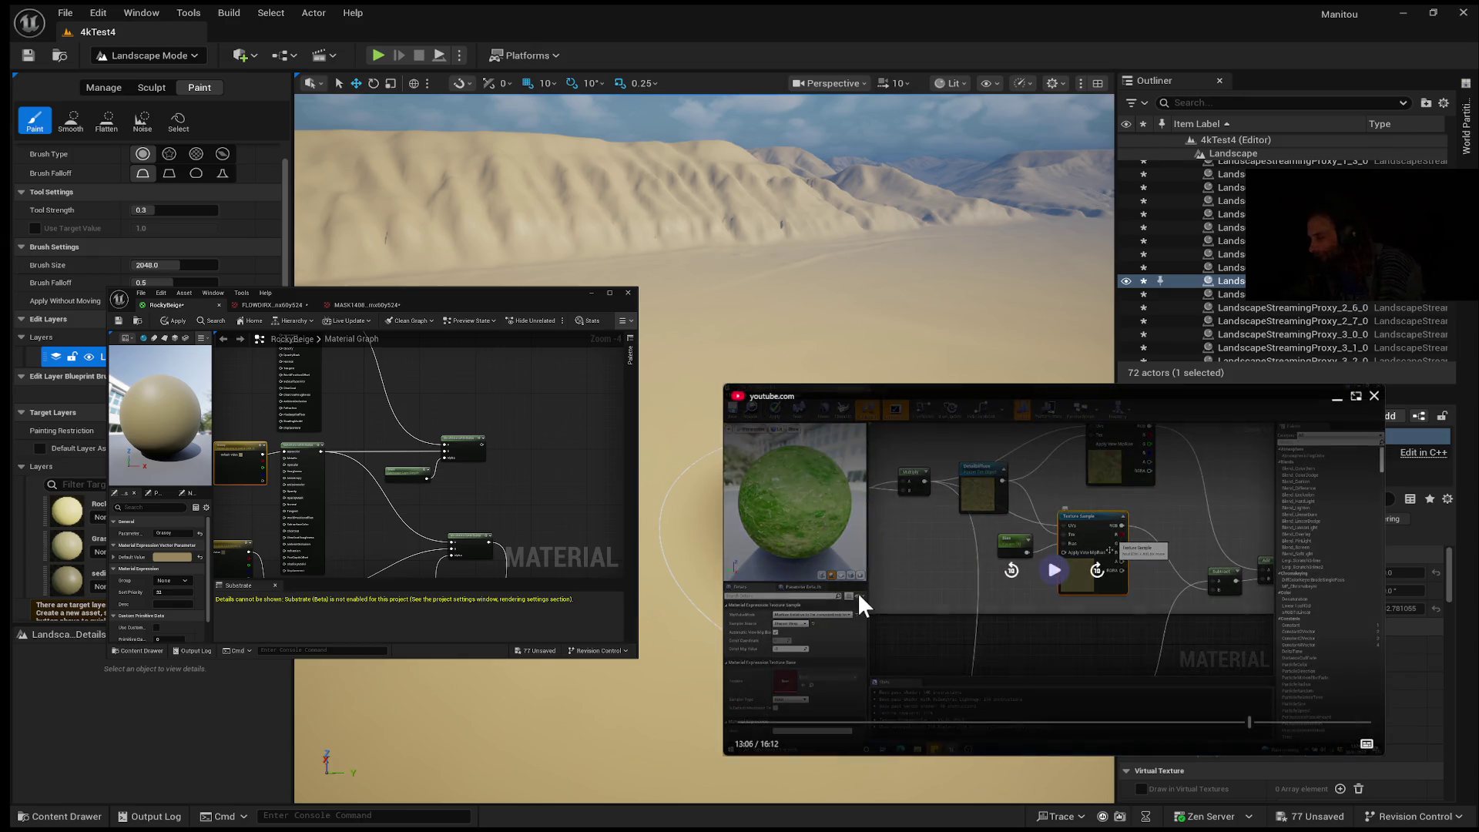
click(1053, 574)
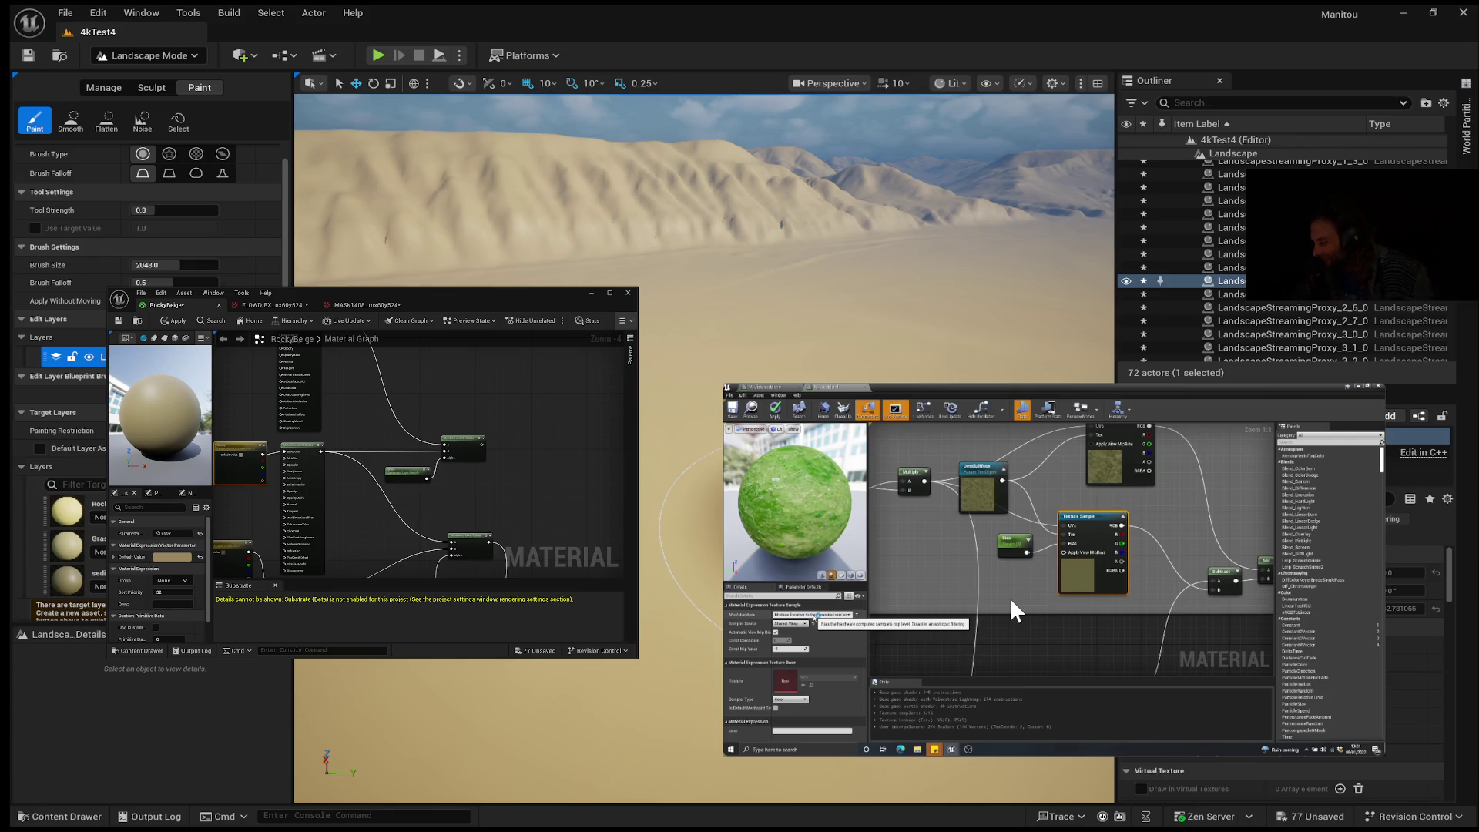
mouse_move(1196, 563)
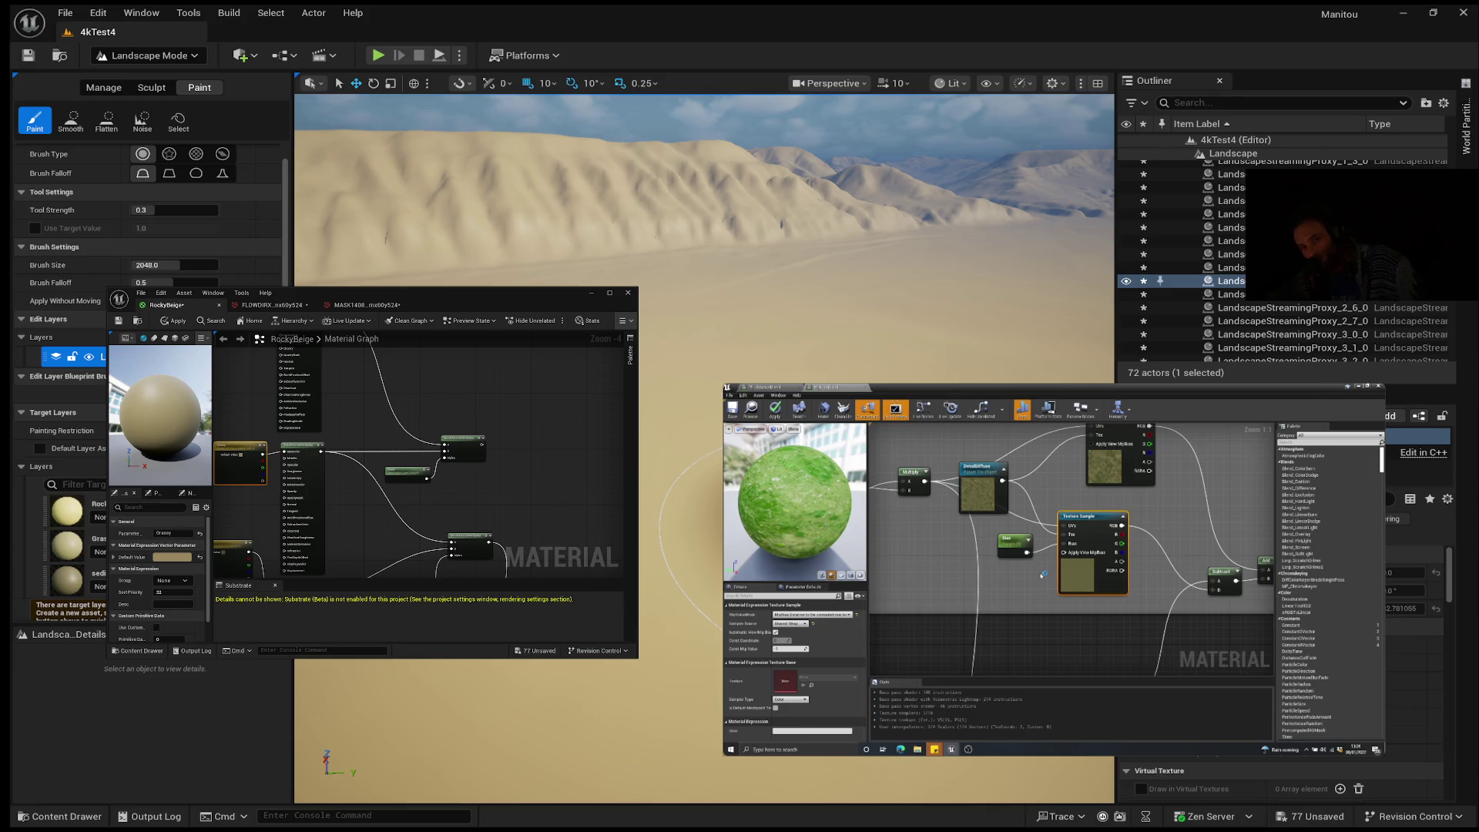
mouse_move(1114, 526)
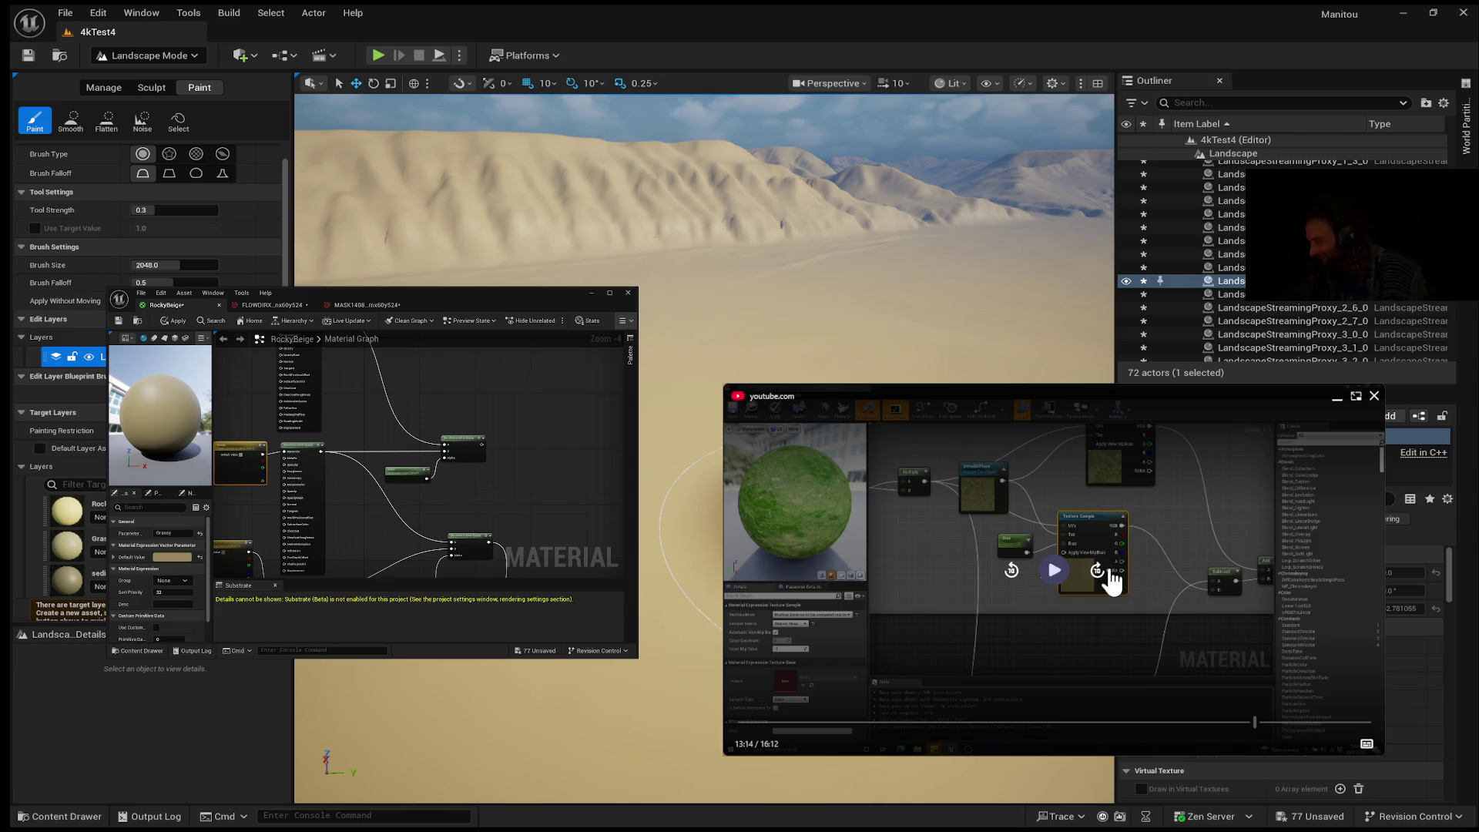
click(1054, 571)
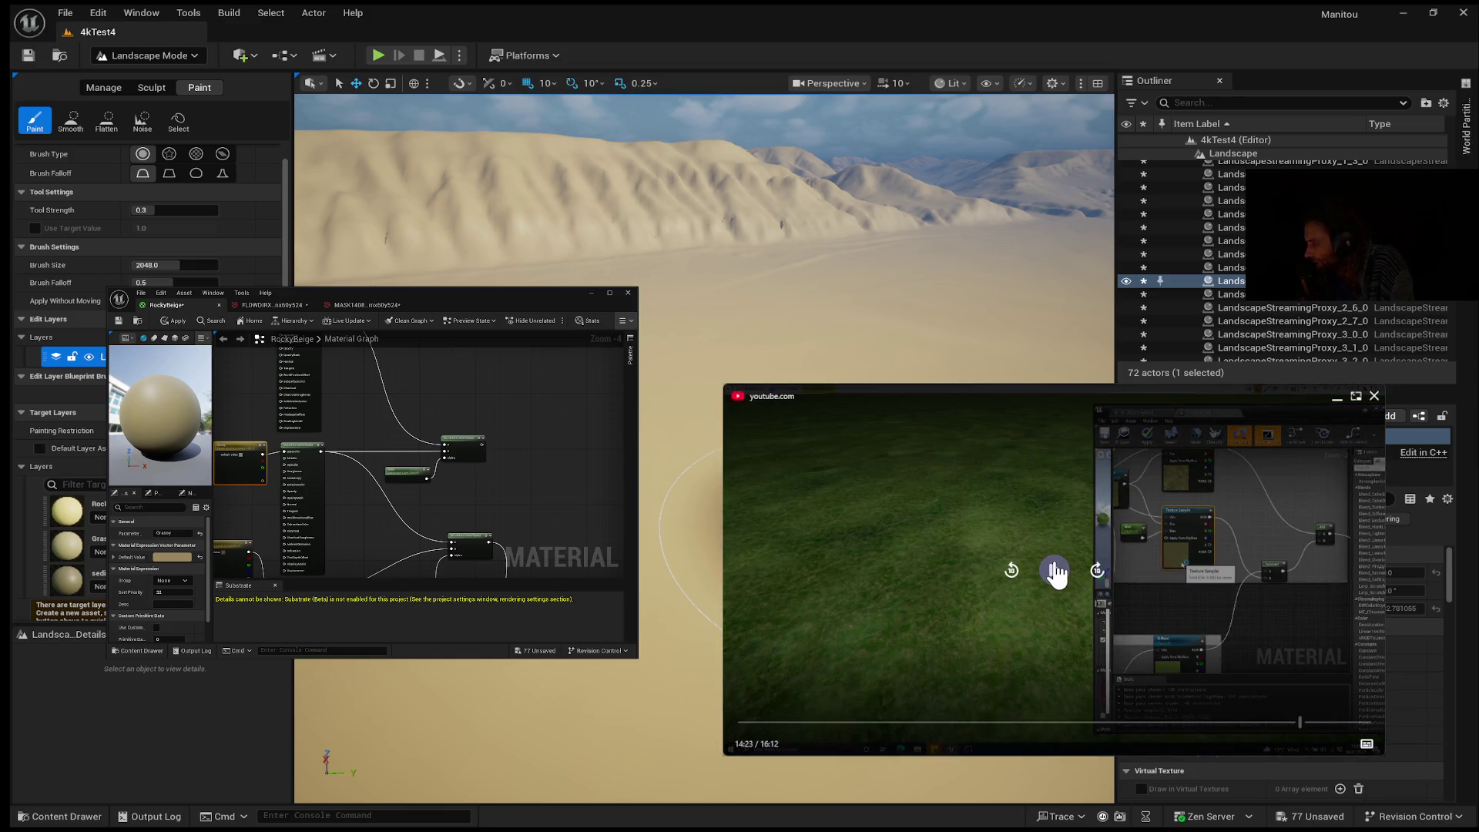
Step: Keep the tutorial playing to 14:23, where the grass material covers a landscape
click(1055, 570)
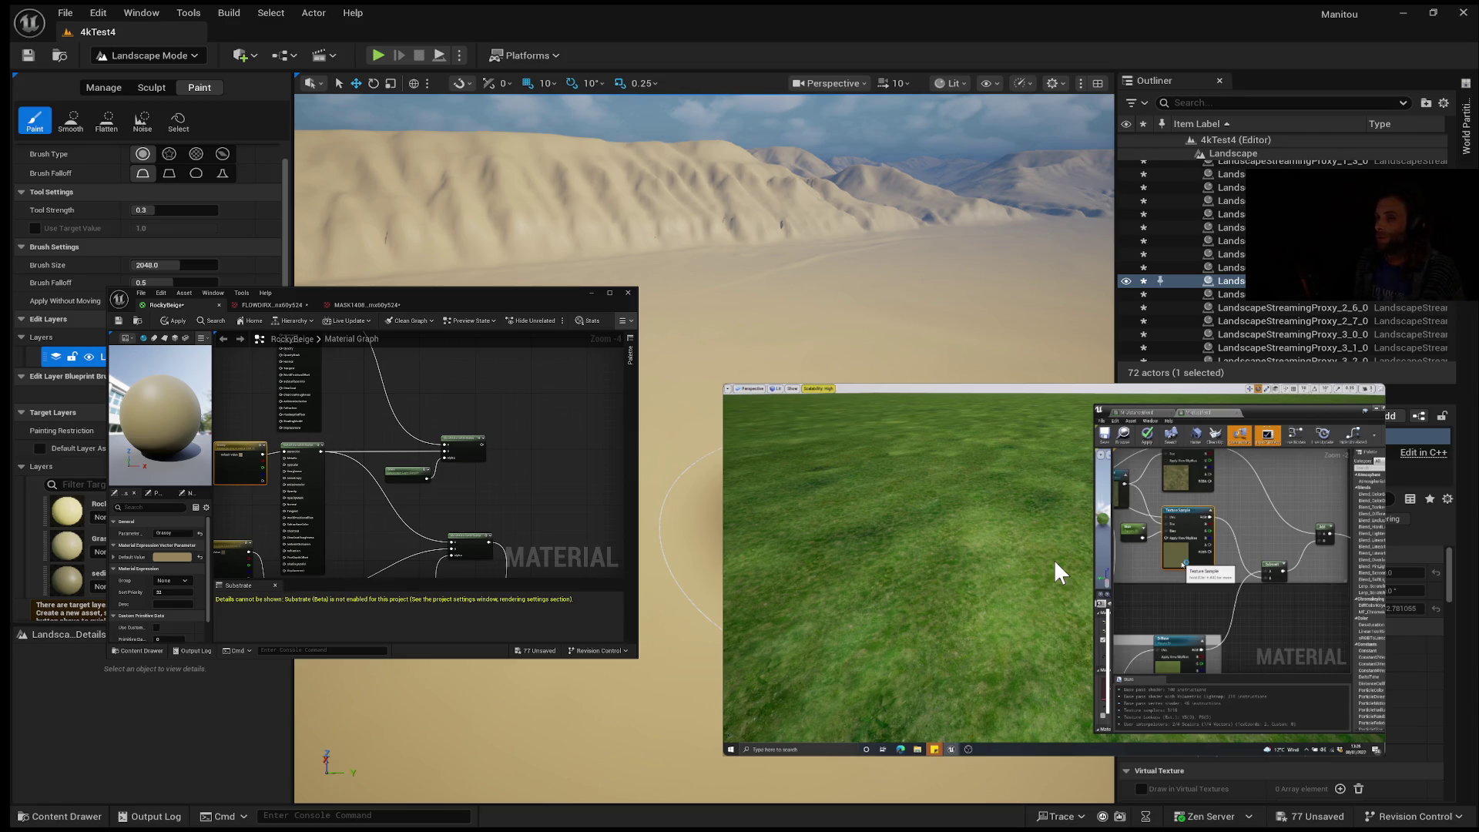
Step: Pause the tutorial at 14:29 on the finished grass landscape, then resume it
mouse_move(1041, 651)
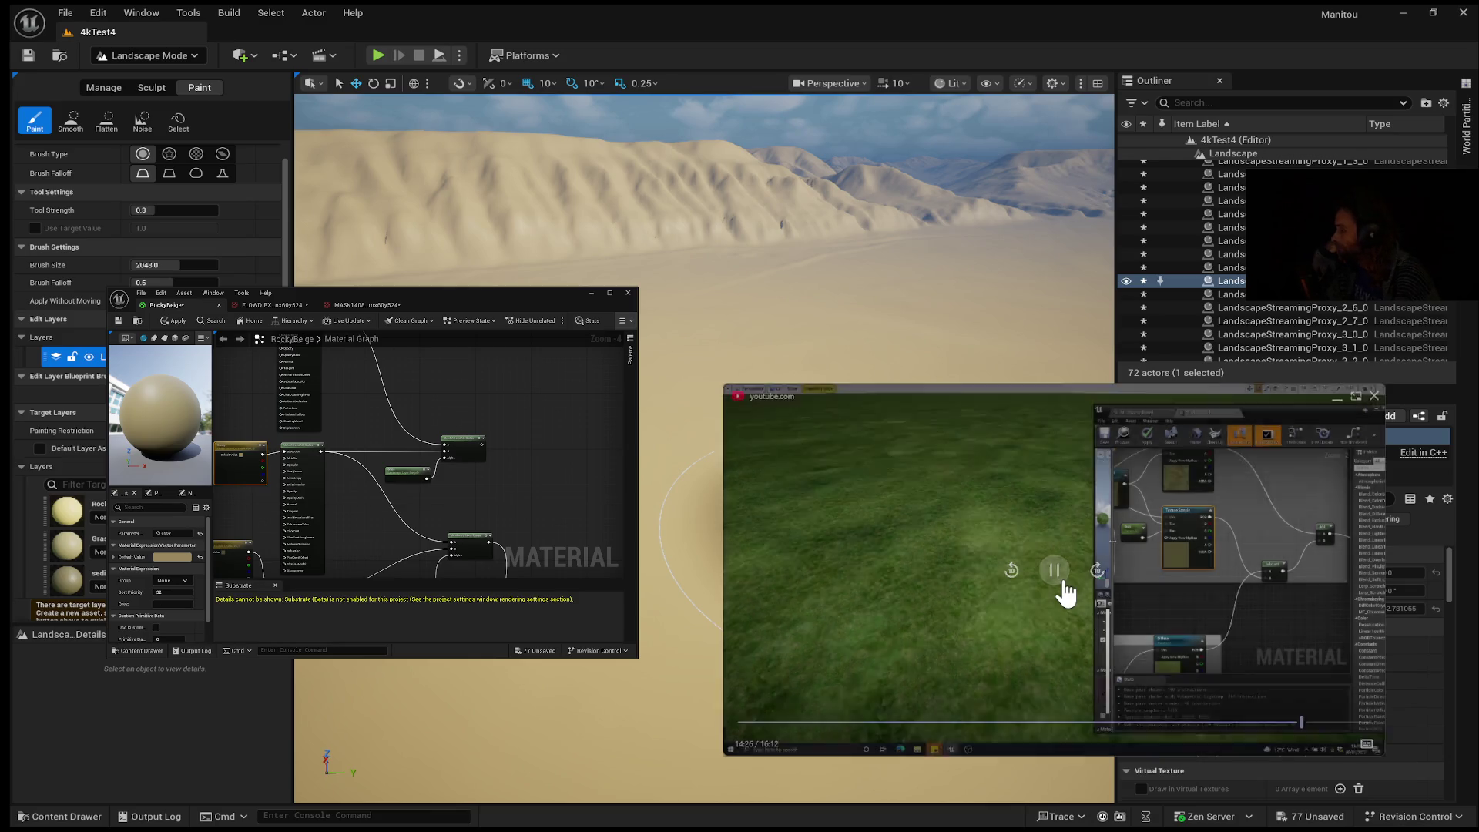
mouse_move(946, 691)
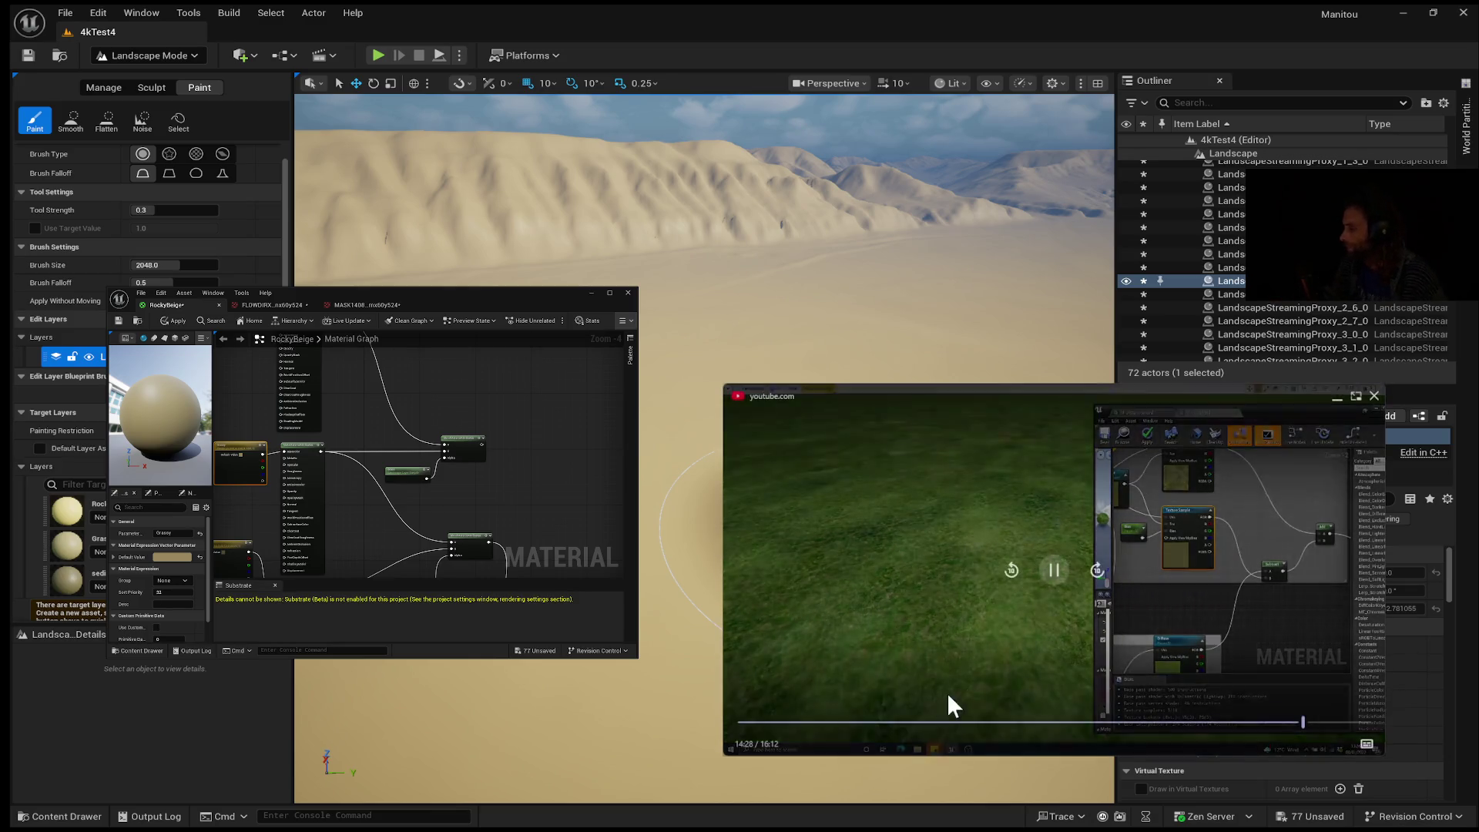
click(1052, 576)
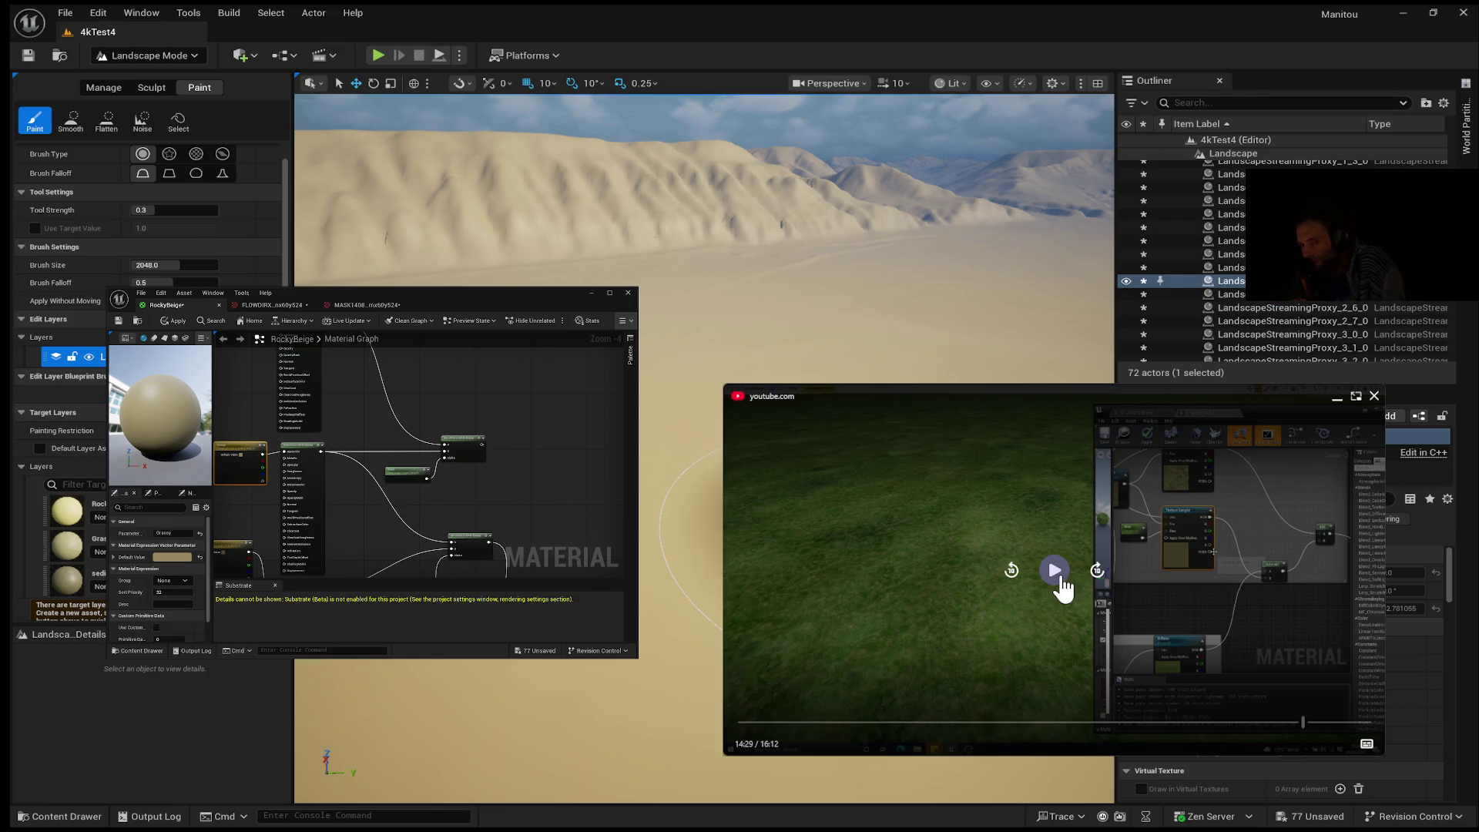
click(1061, 580)
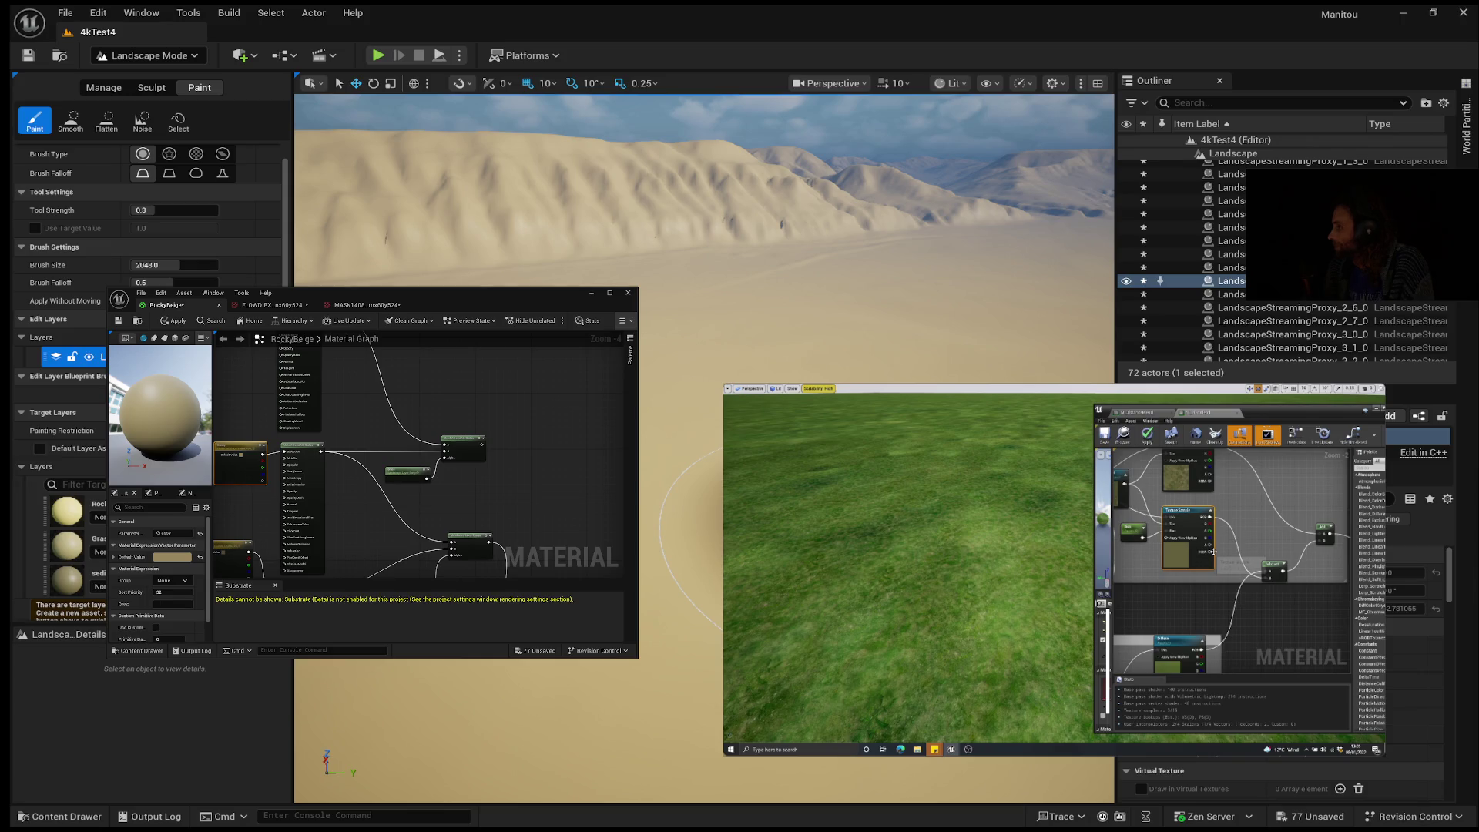
Step: Make the floating tutorial player slightly smaller and let the video run to 16:12
mouse_move(1103, 545)
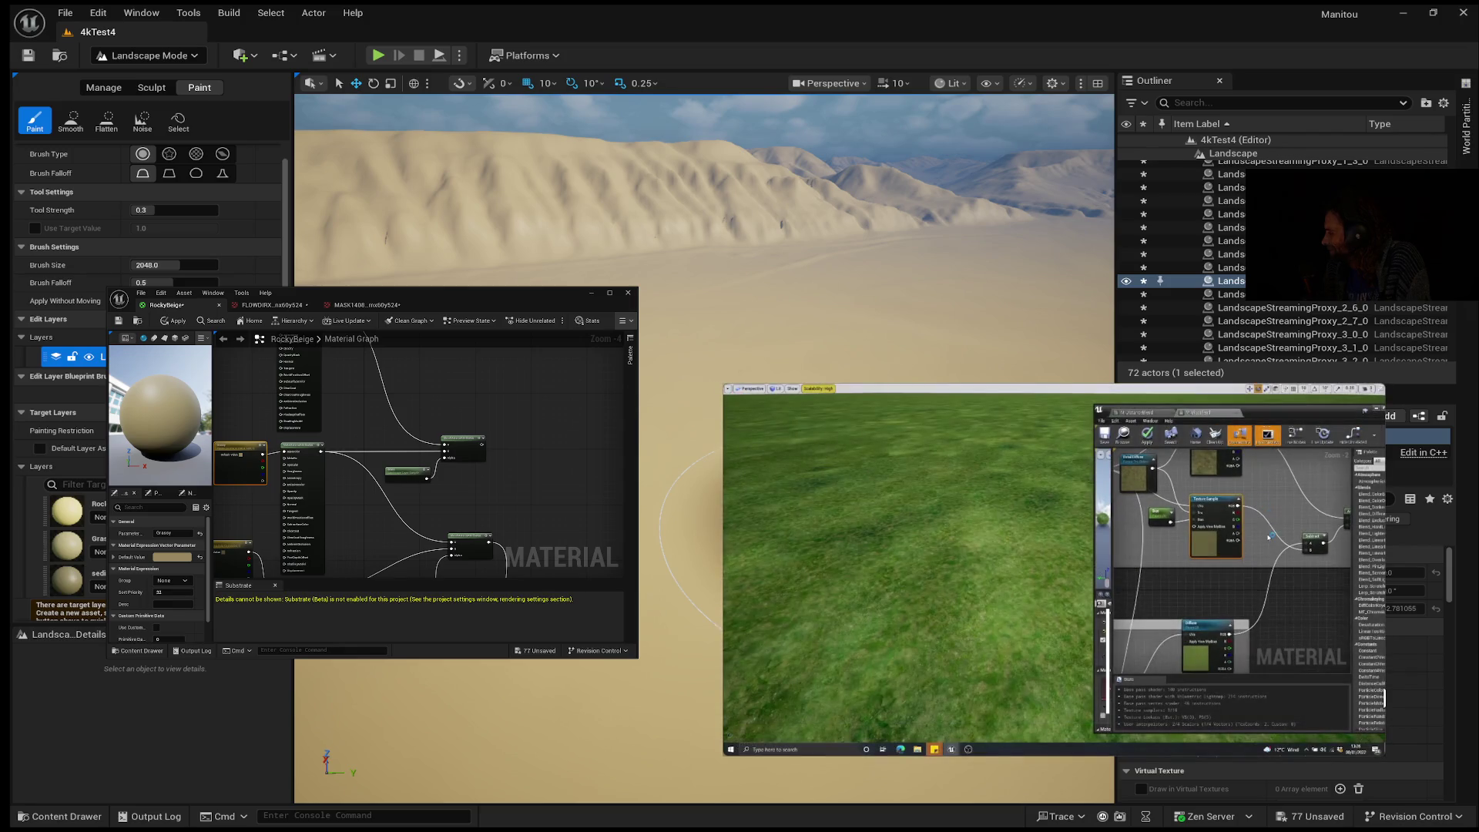
mouse_move(1367, 682)
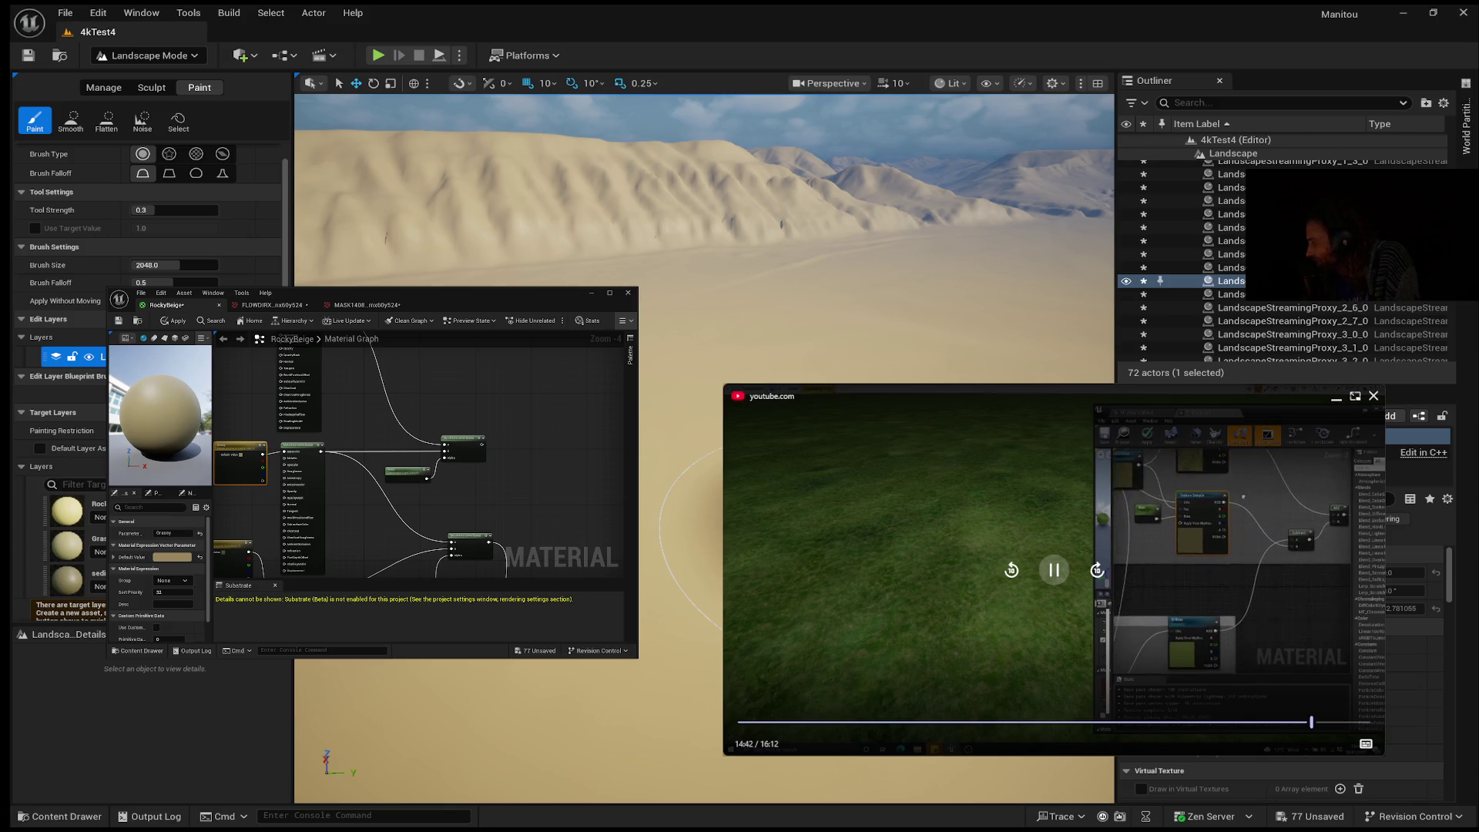
drag(1385, 755, 1355, 739)
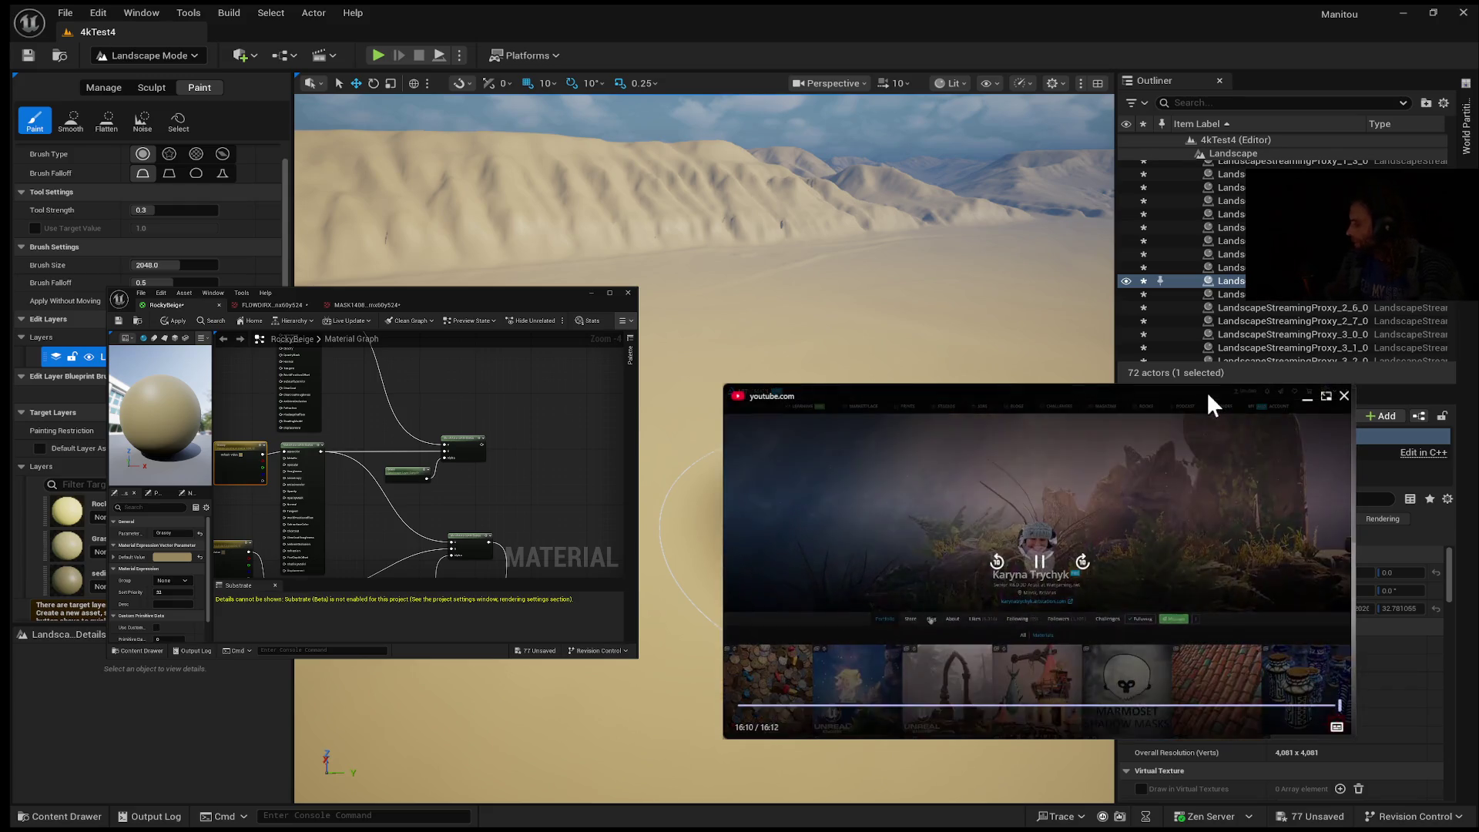
mouse_move(1089, 565)
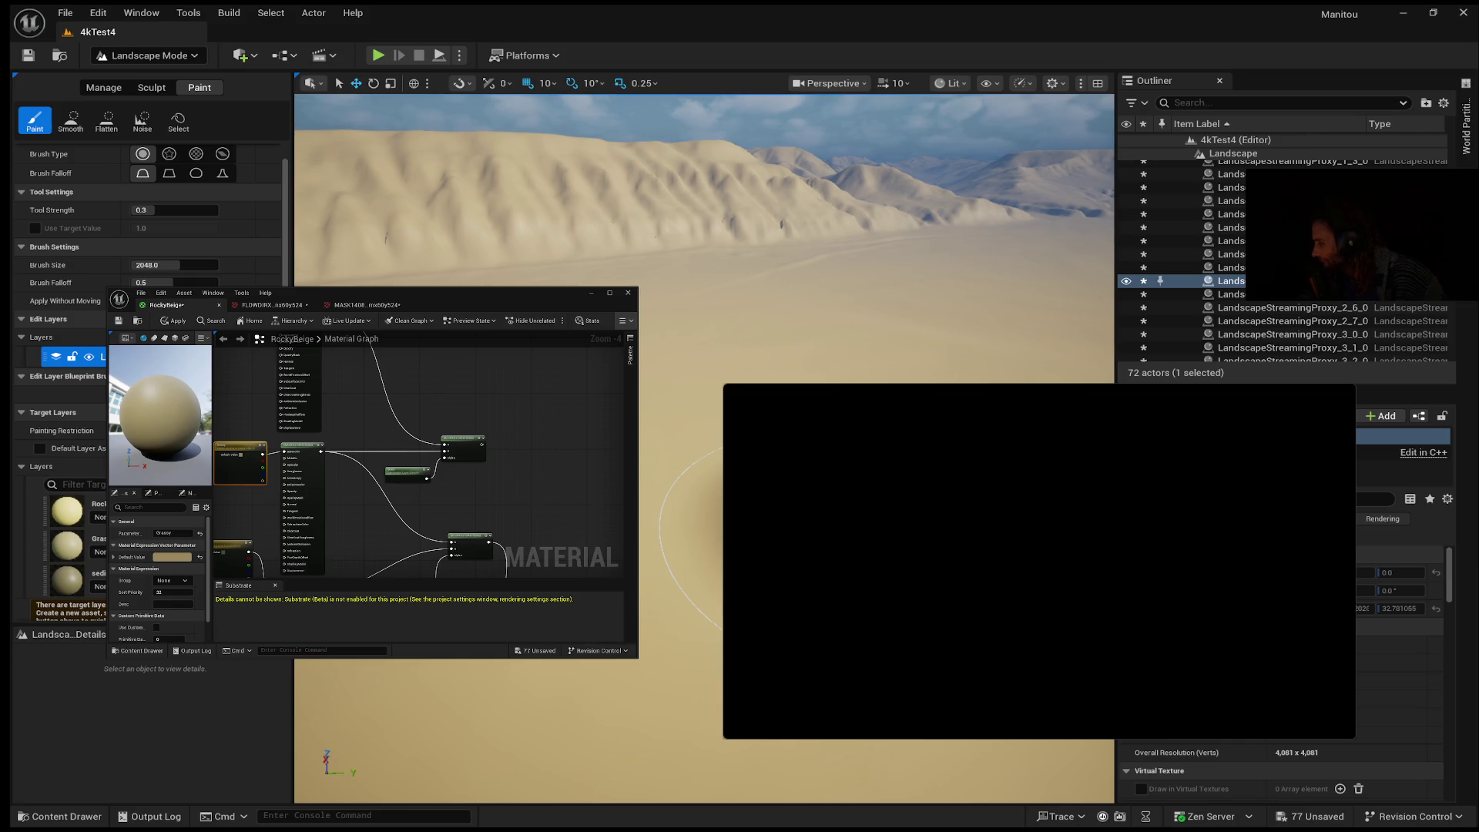
Step: Start the grassy mountain landscape tutorial in the floating player beside the RockyBeige graph
mouse_move(821, 394)
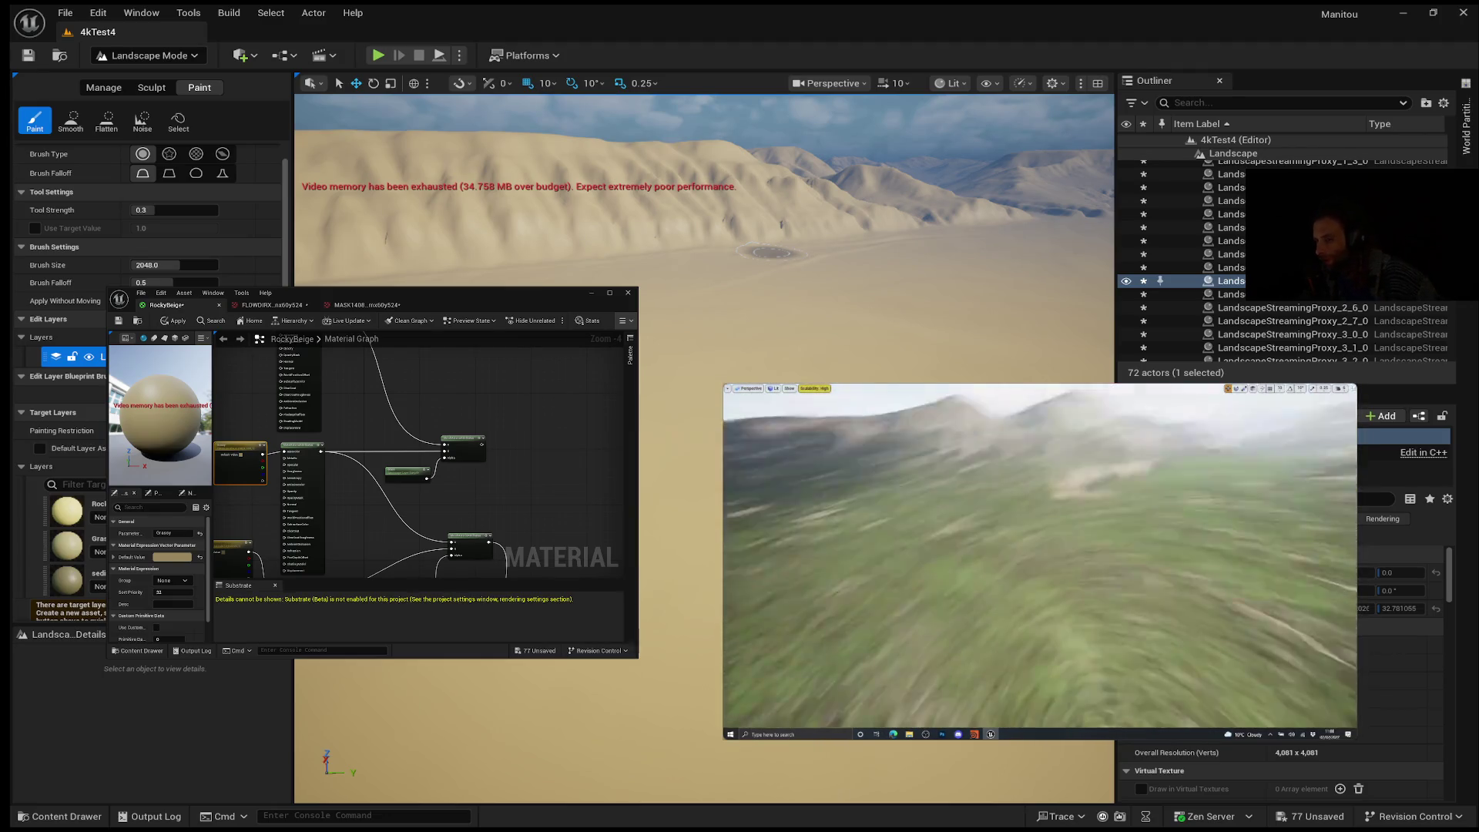
Step: Repeatedly pause and resume the grass video at 0:51 to study it, then continue playback
mouse_move(1040, 561)
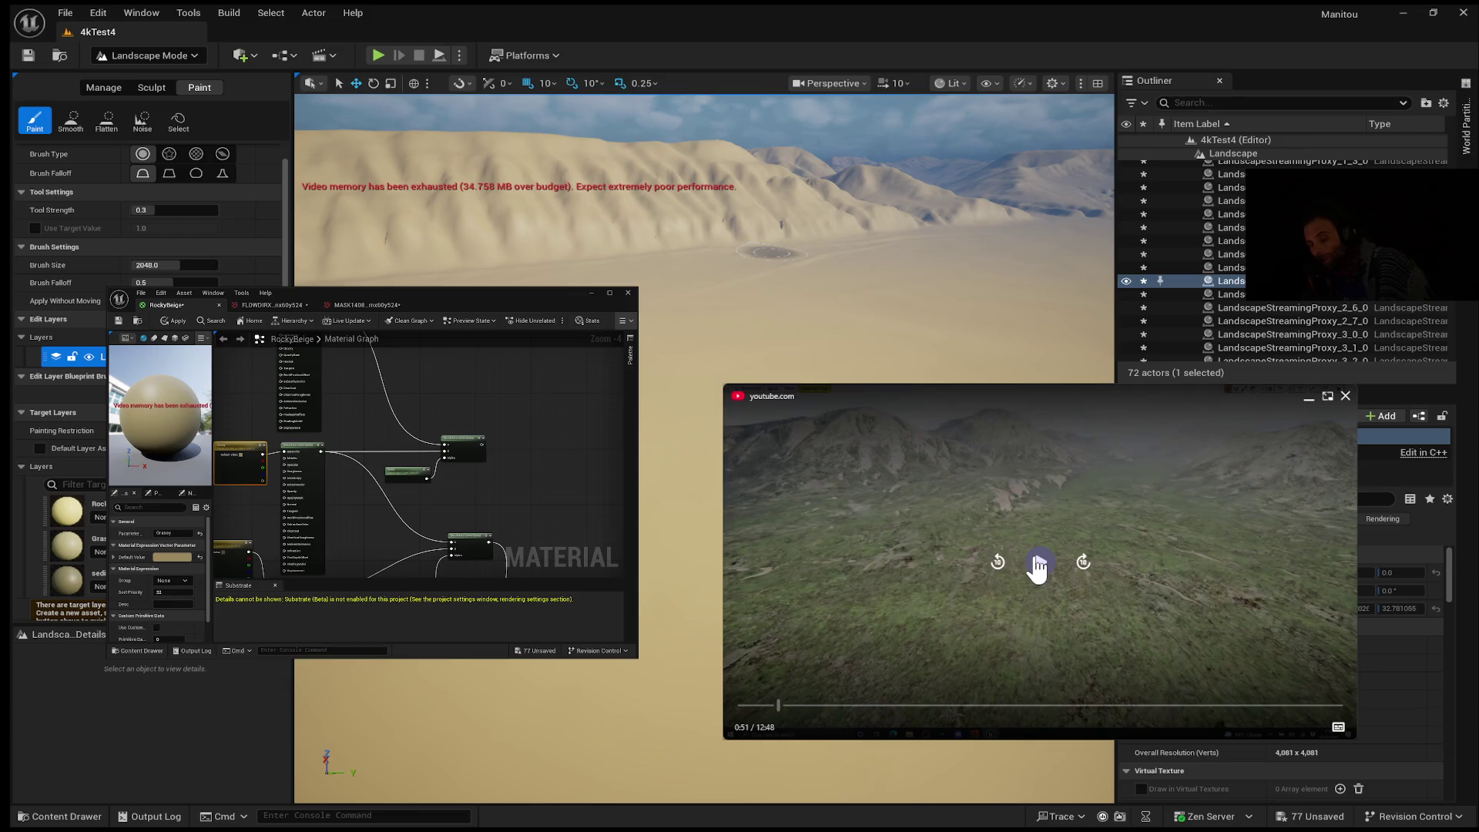
click(1037, 569)
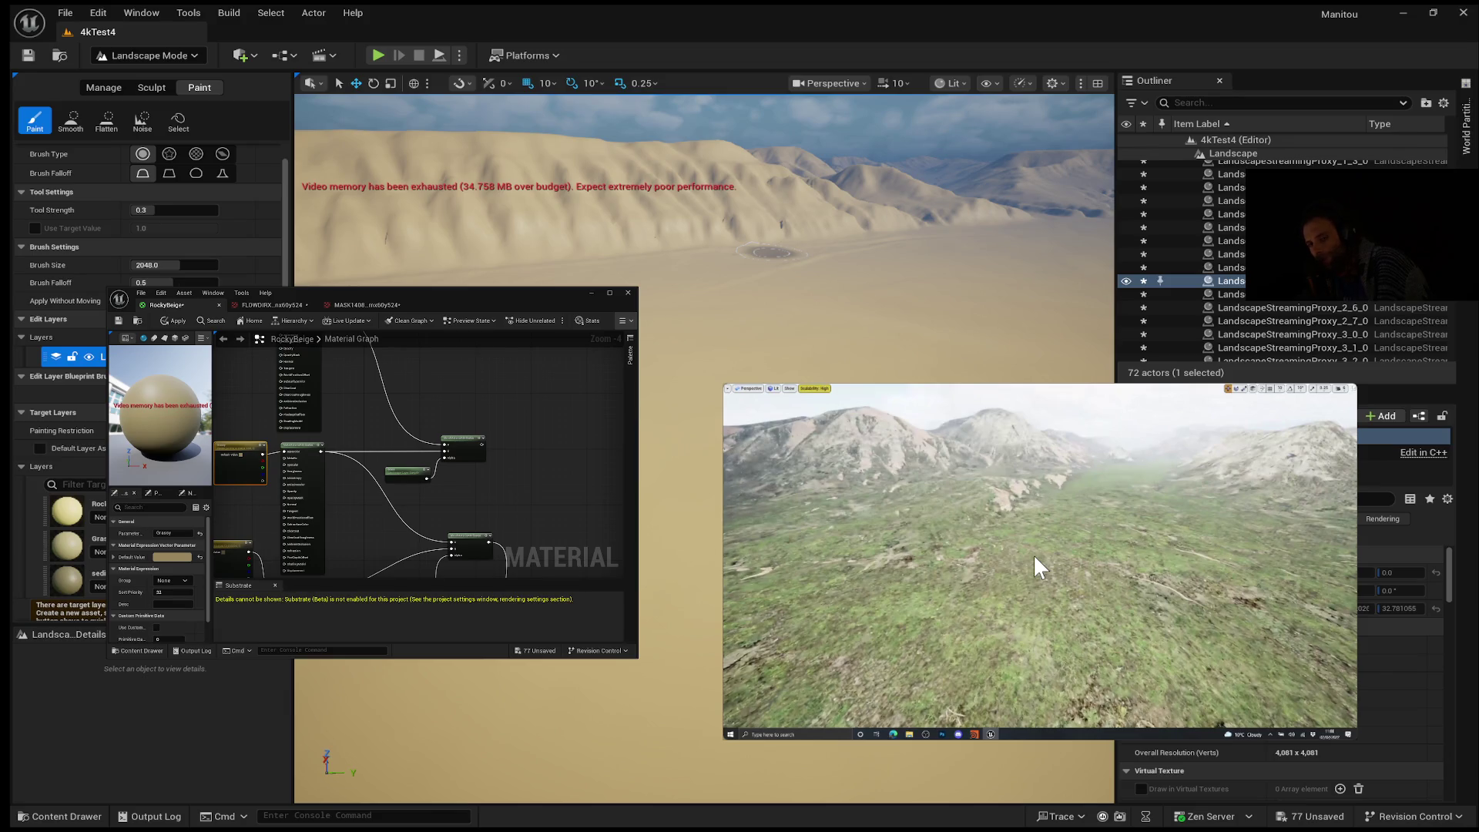
click(1035, 556)
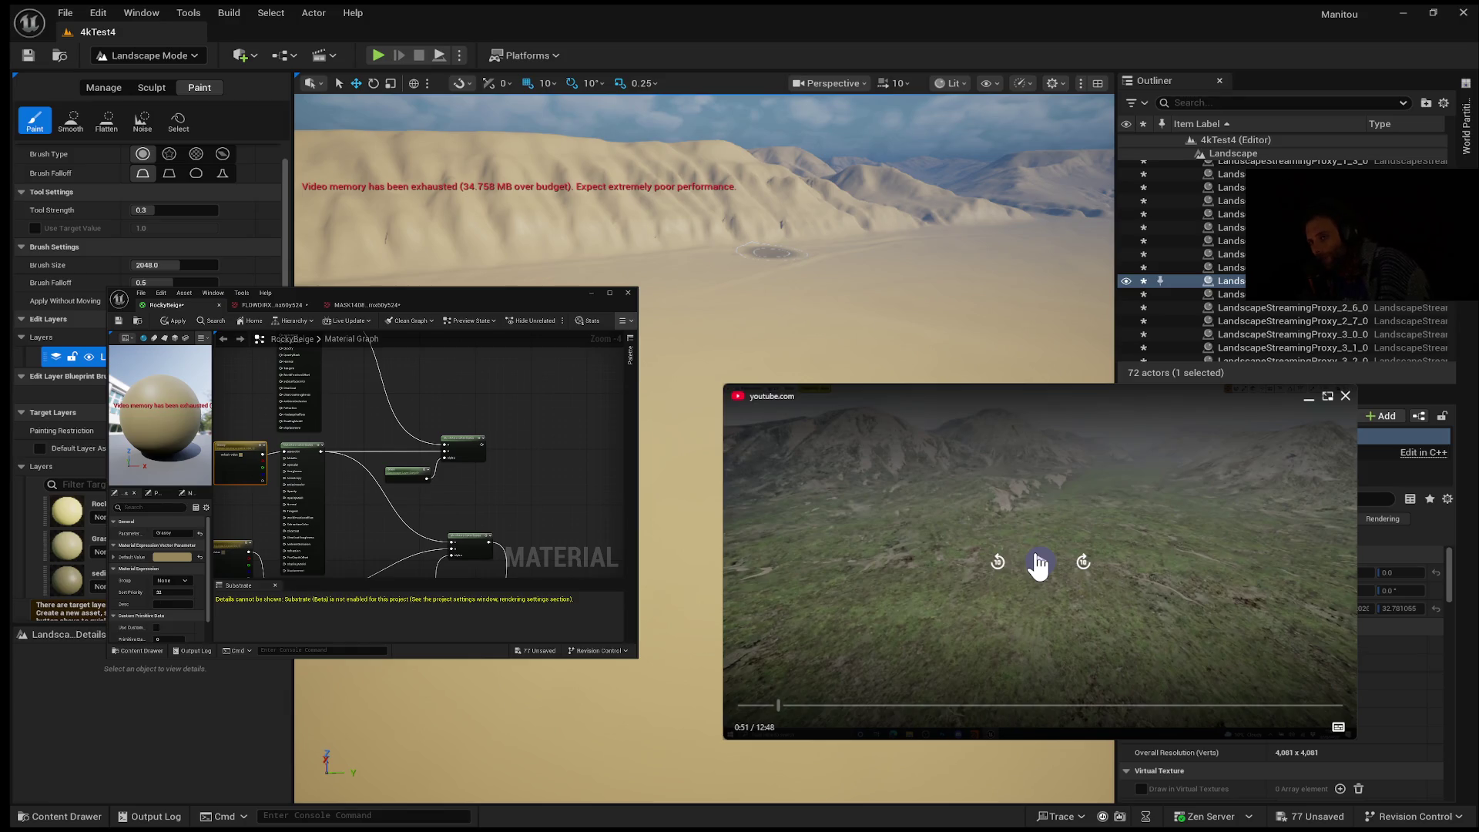
click(1036, 557)
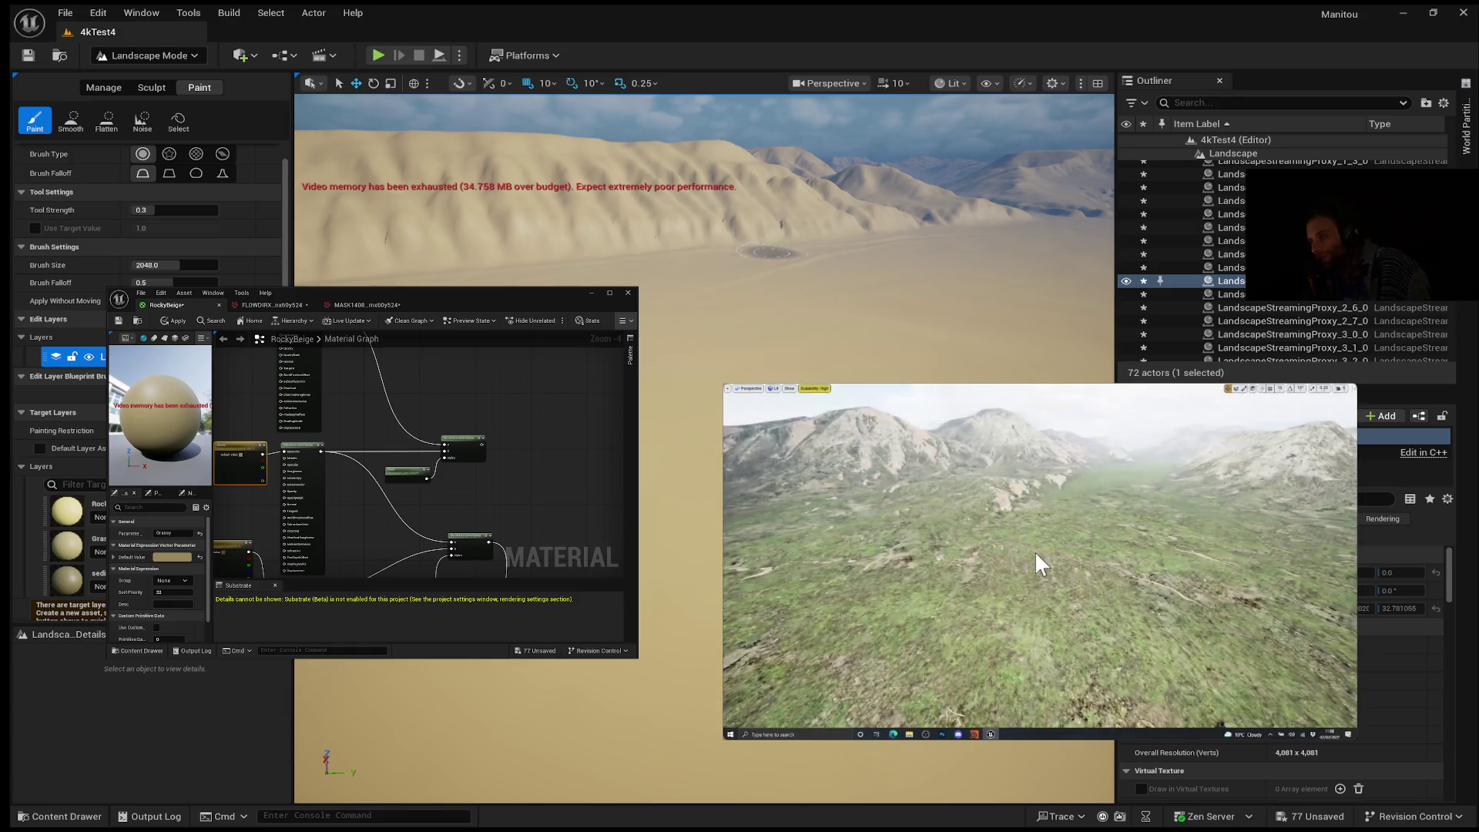
click(1034, 553)
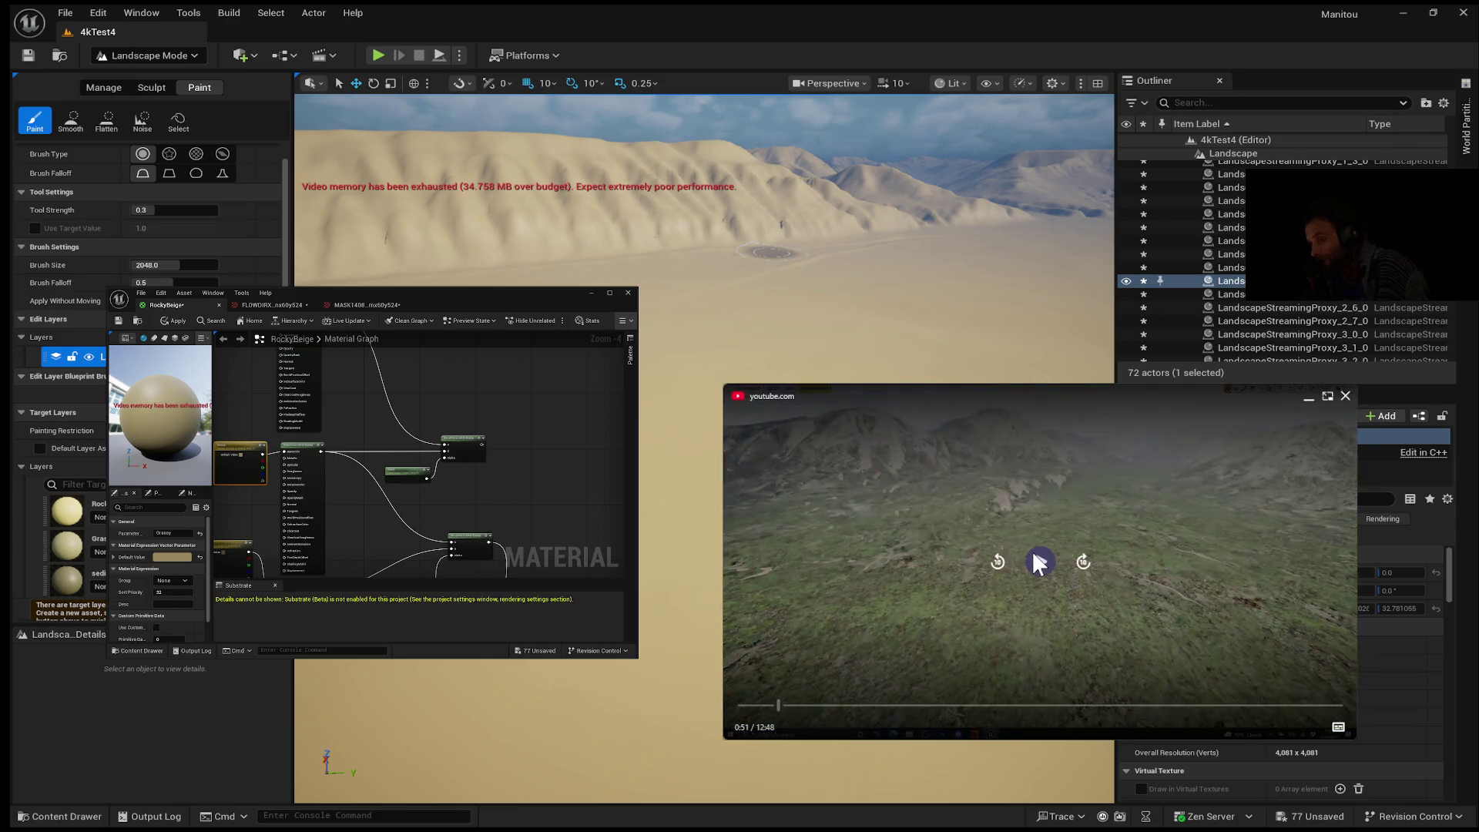
click(1032, 552)
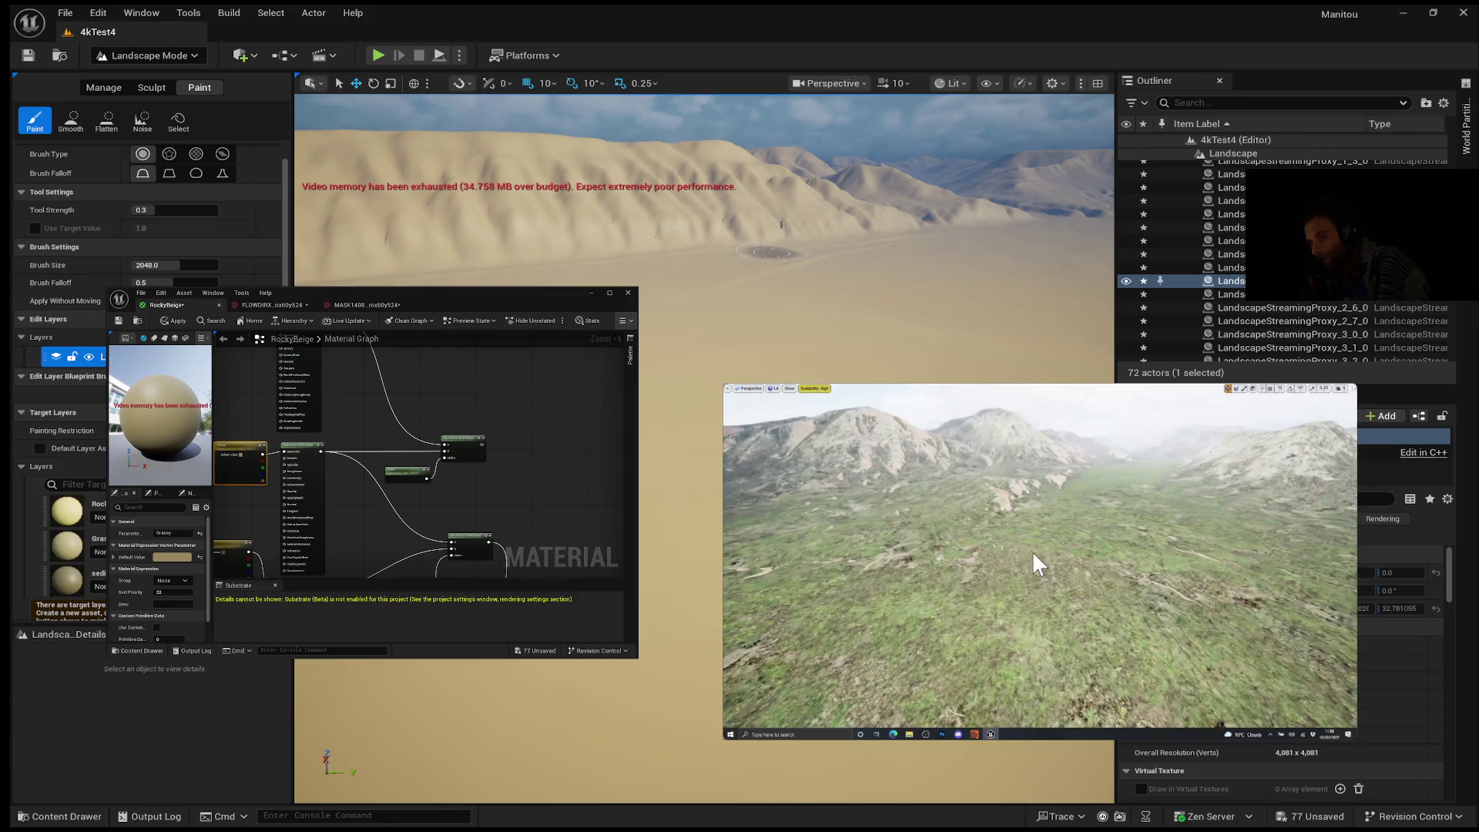
click(1033, 552)
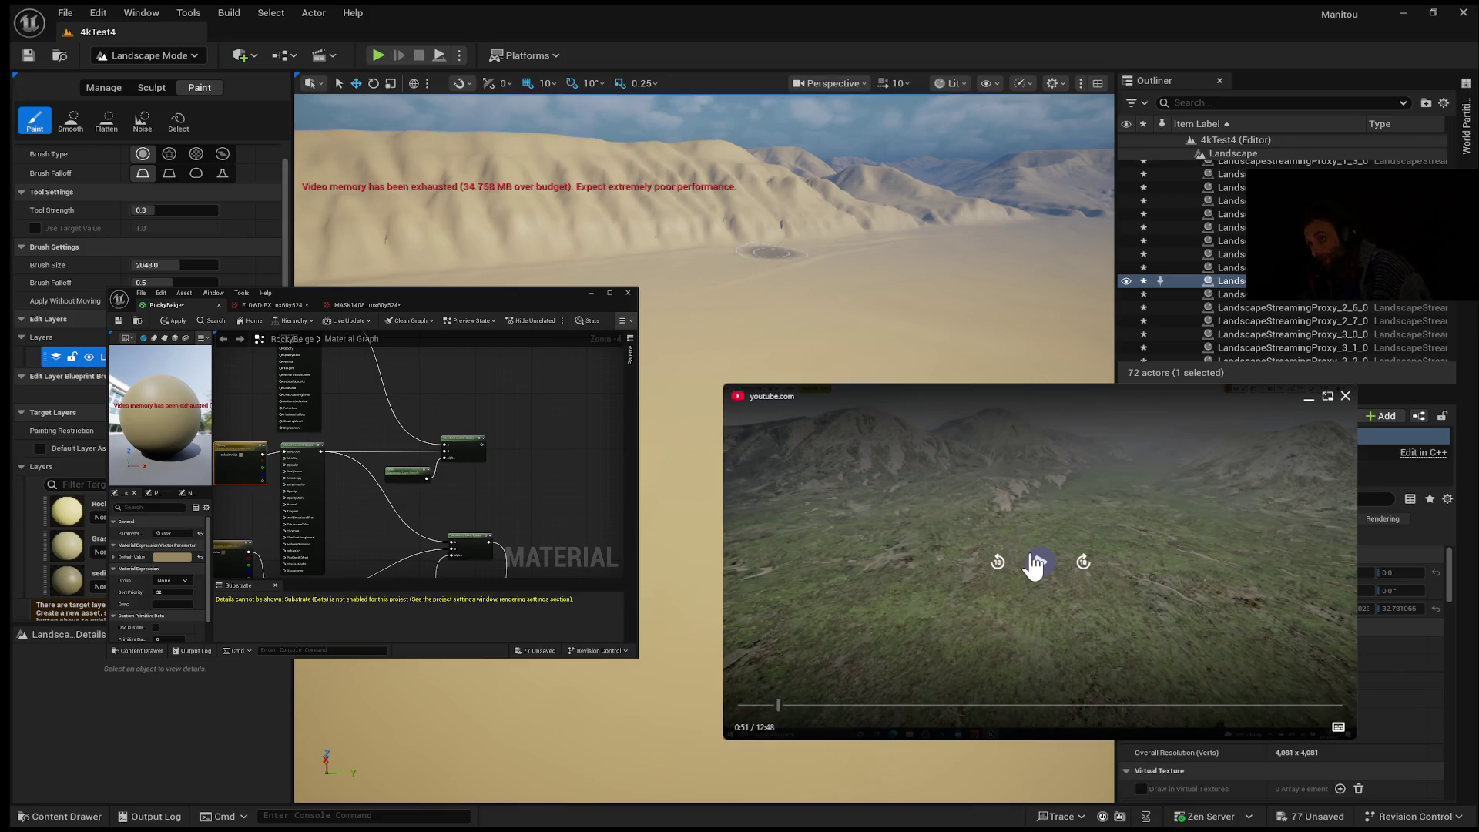
click(1033, 555)
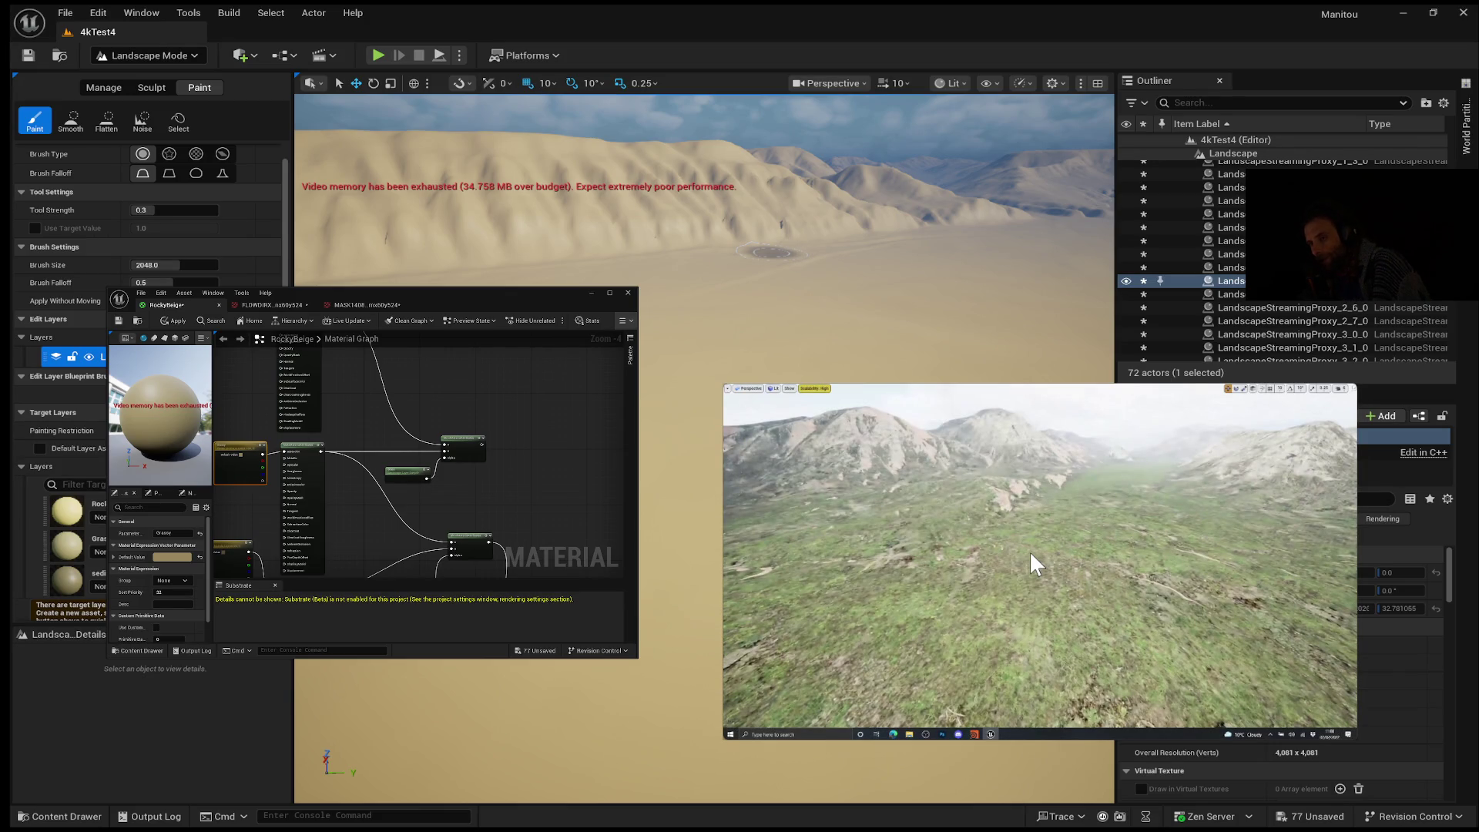
click(1031, 550)
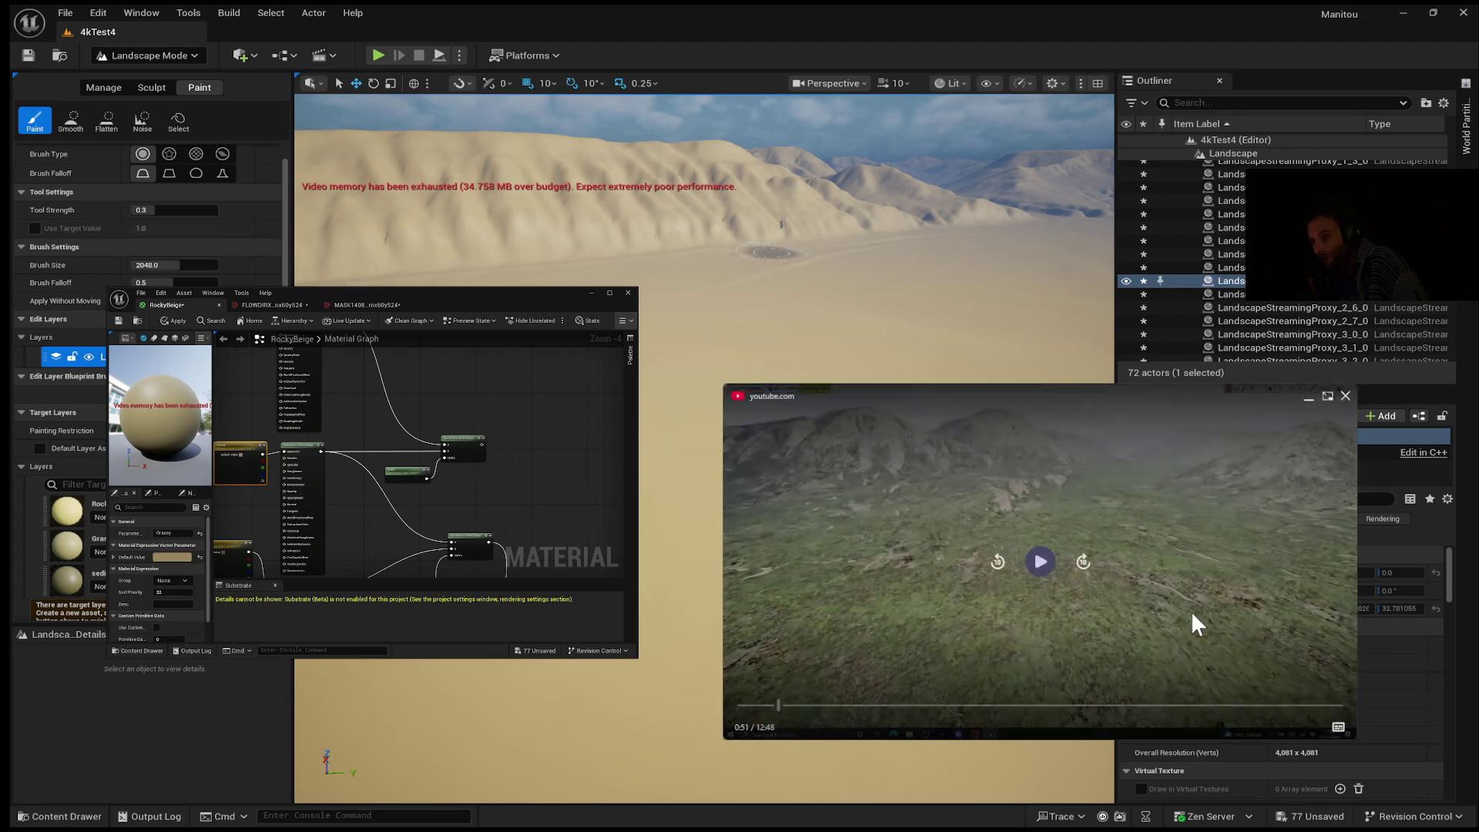
click(1202, 447)
click(1201, 449)
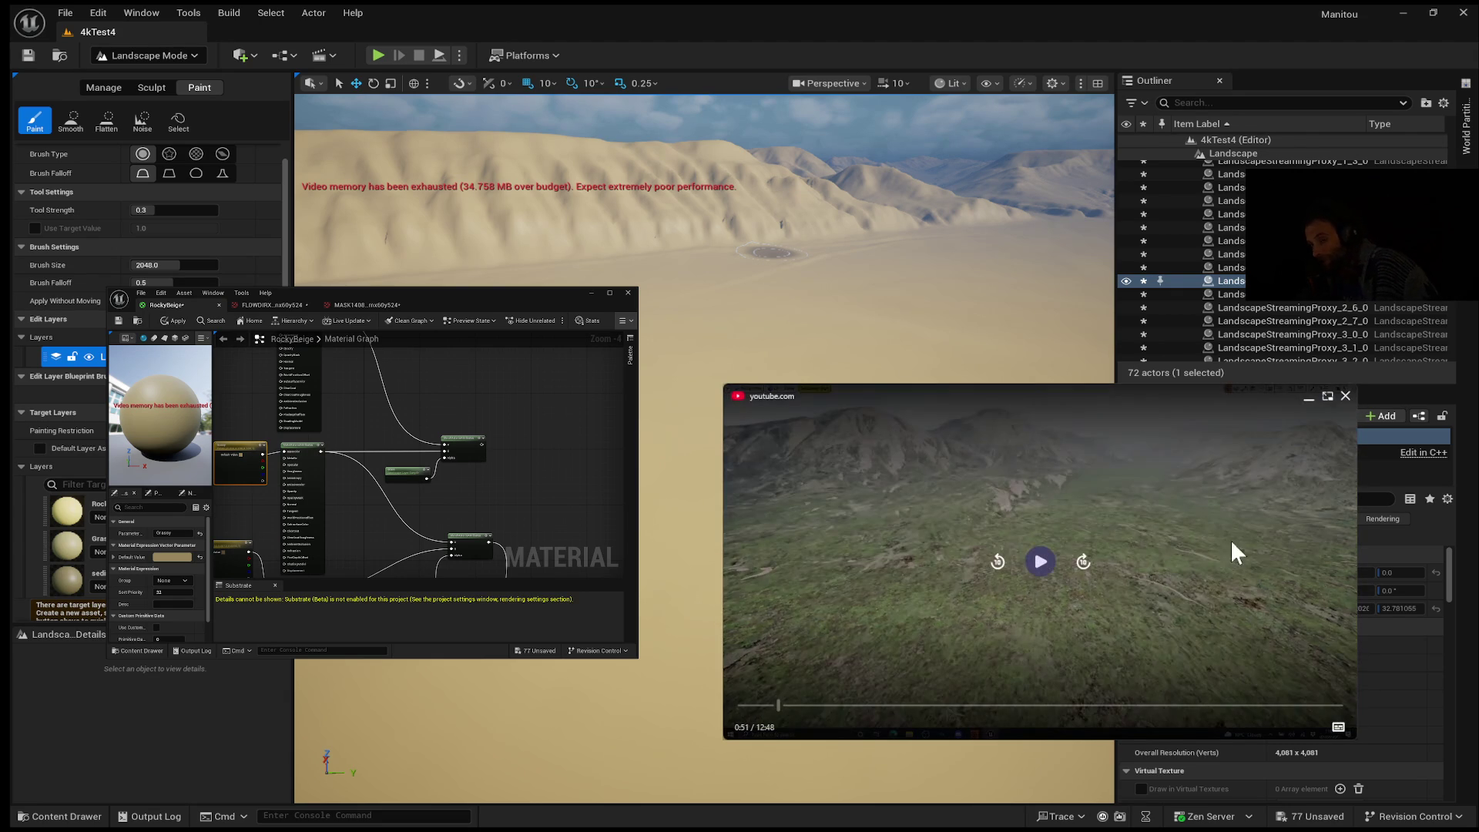
click(1040, 569)
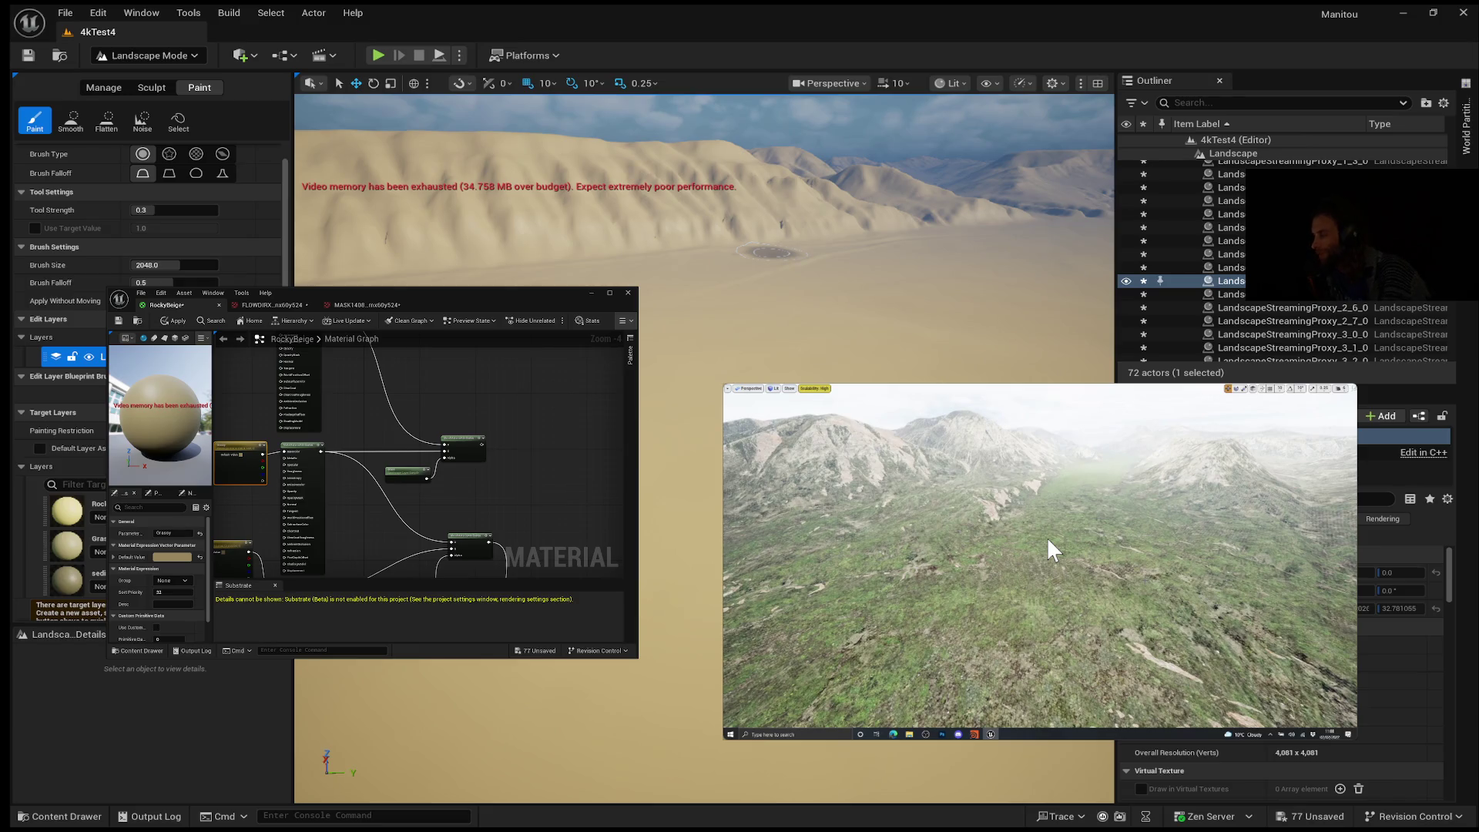
Step: Pause the grass tutorial briefly, then resume it past 1:14 of 12:48
click(1041, 563)
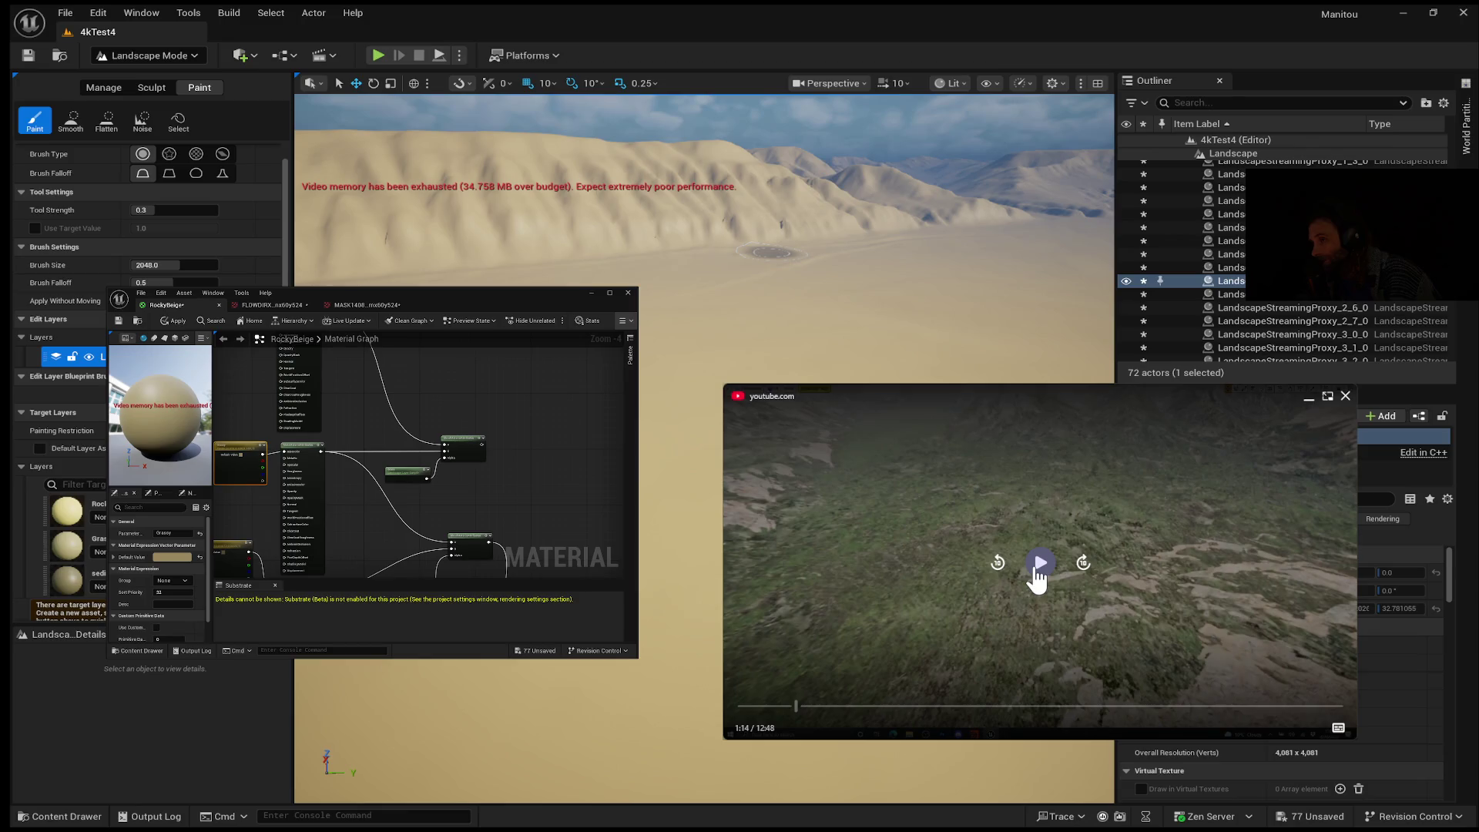
click(1039, 565)
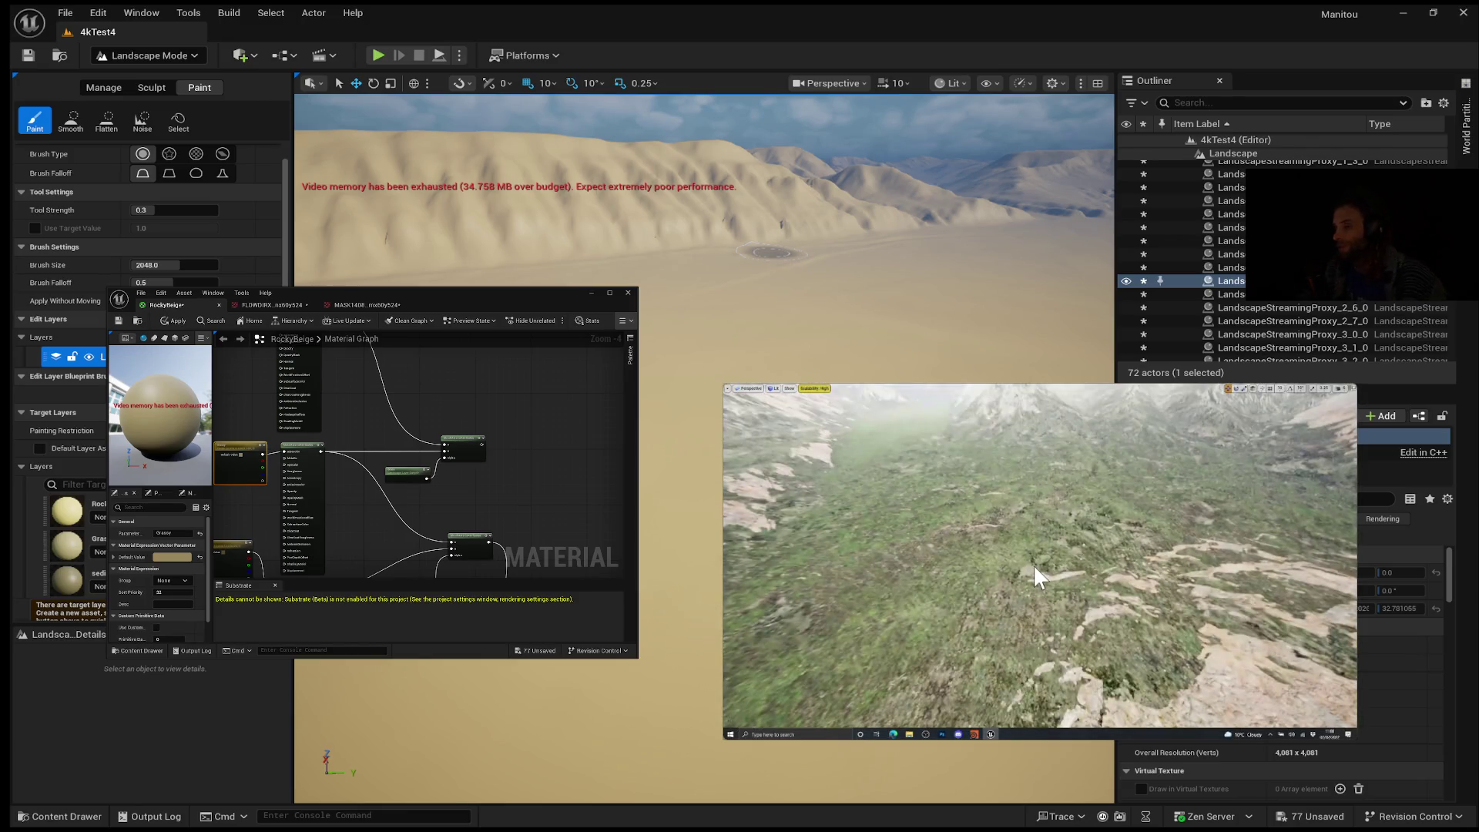
mouse_move(1033, 568)
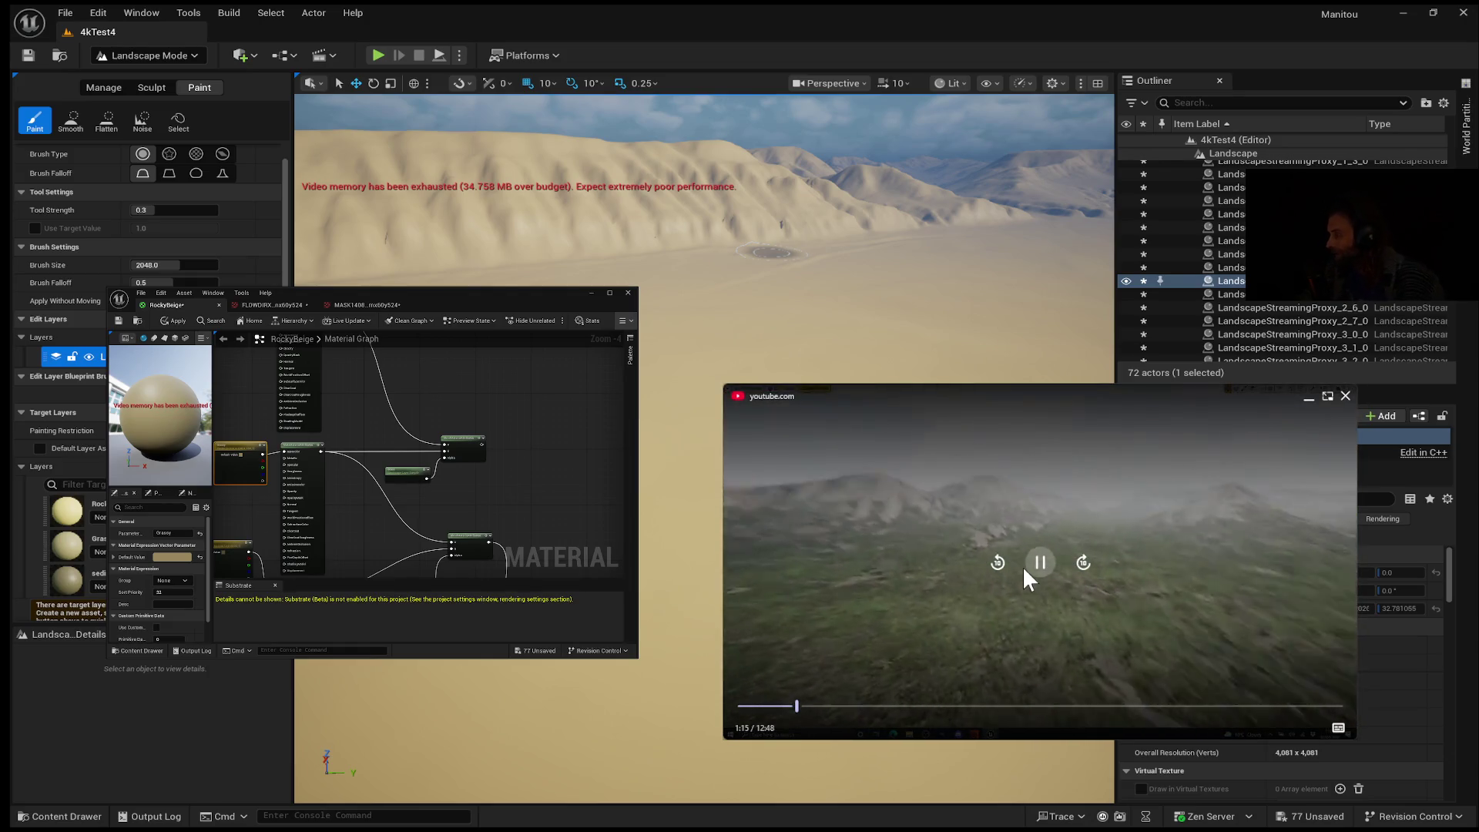
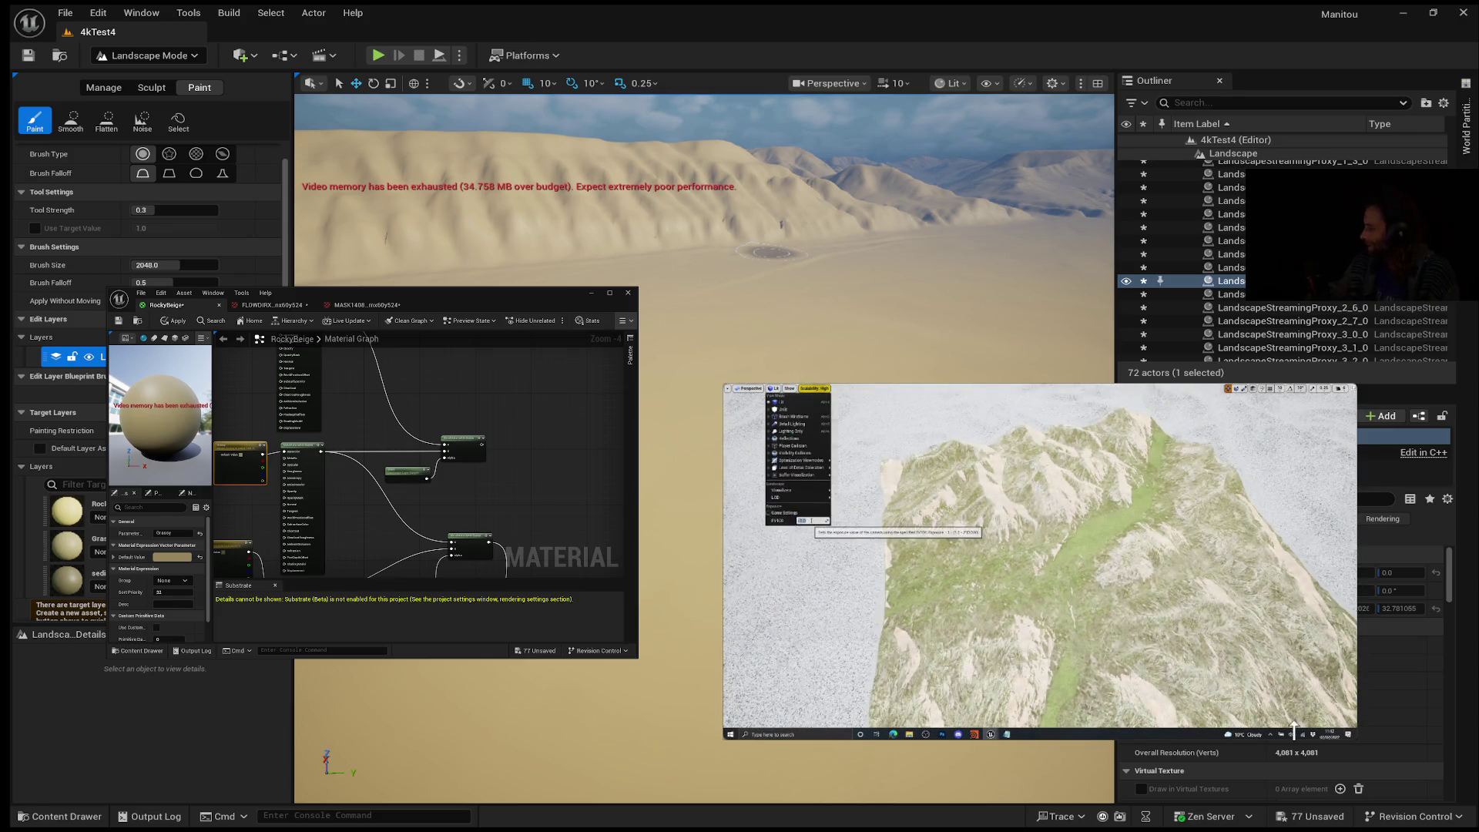
Step: Toggle the reference terrain video a few times, leaving it paused at 4:41
mouse_move(1075, 627)
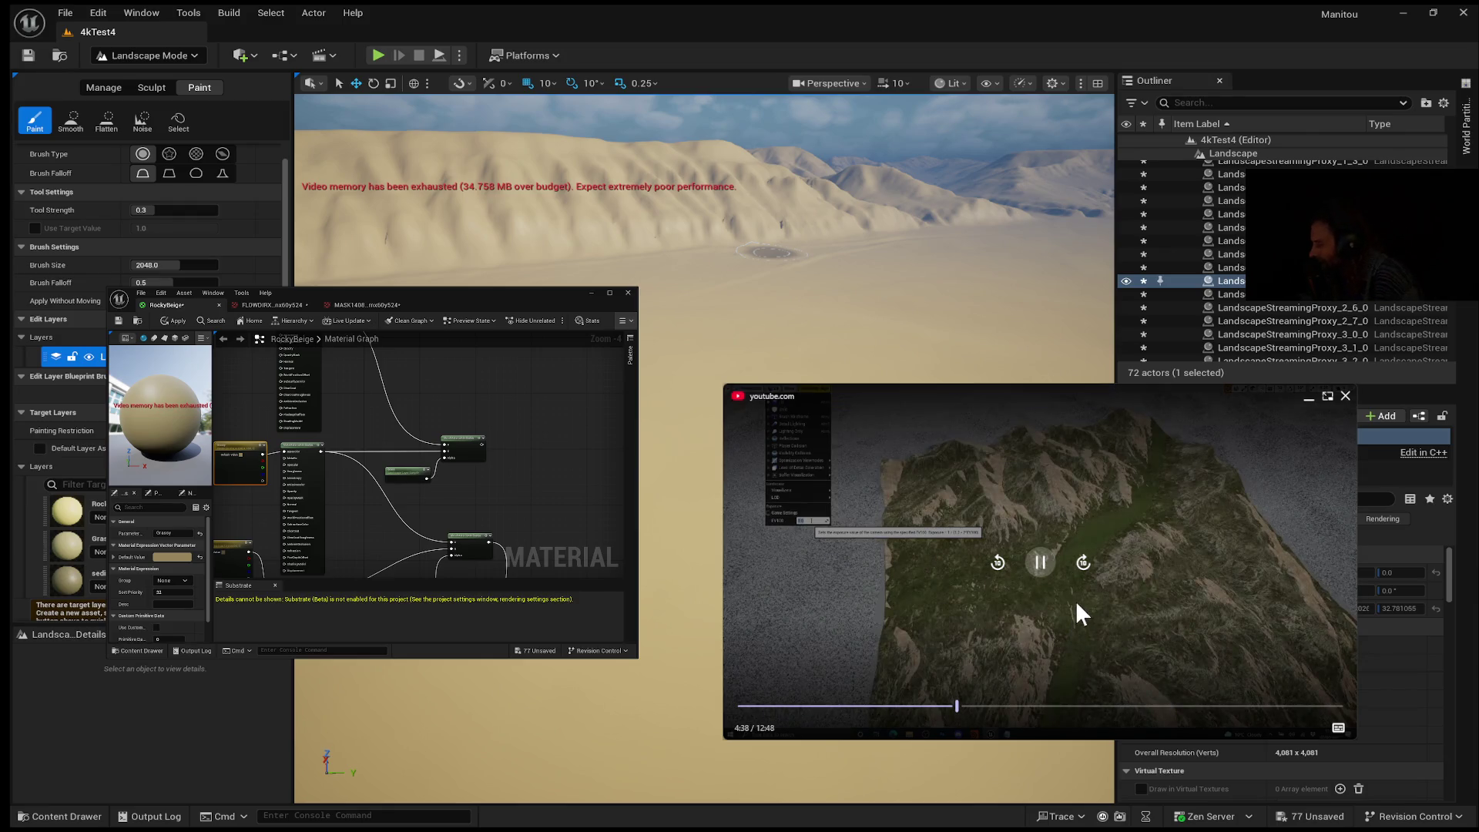
click(1044, 569)
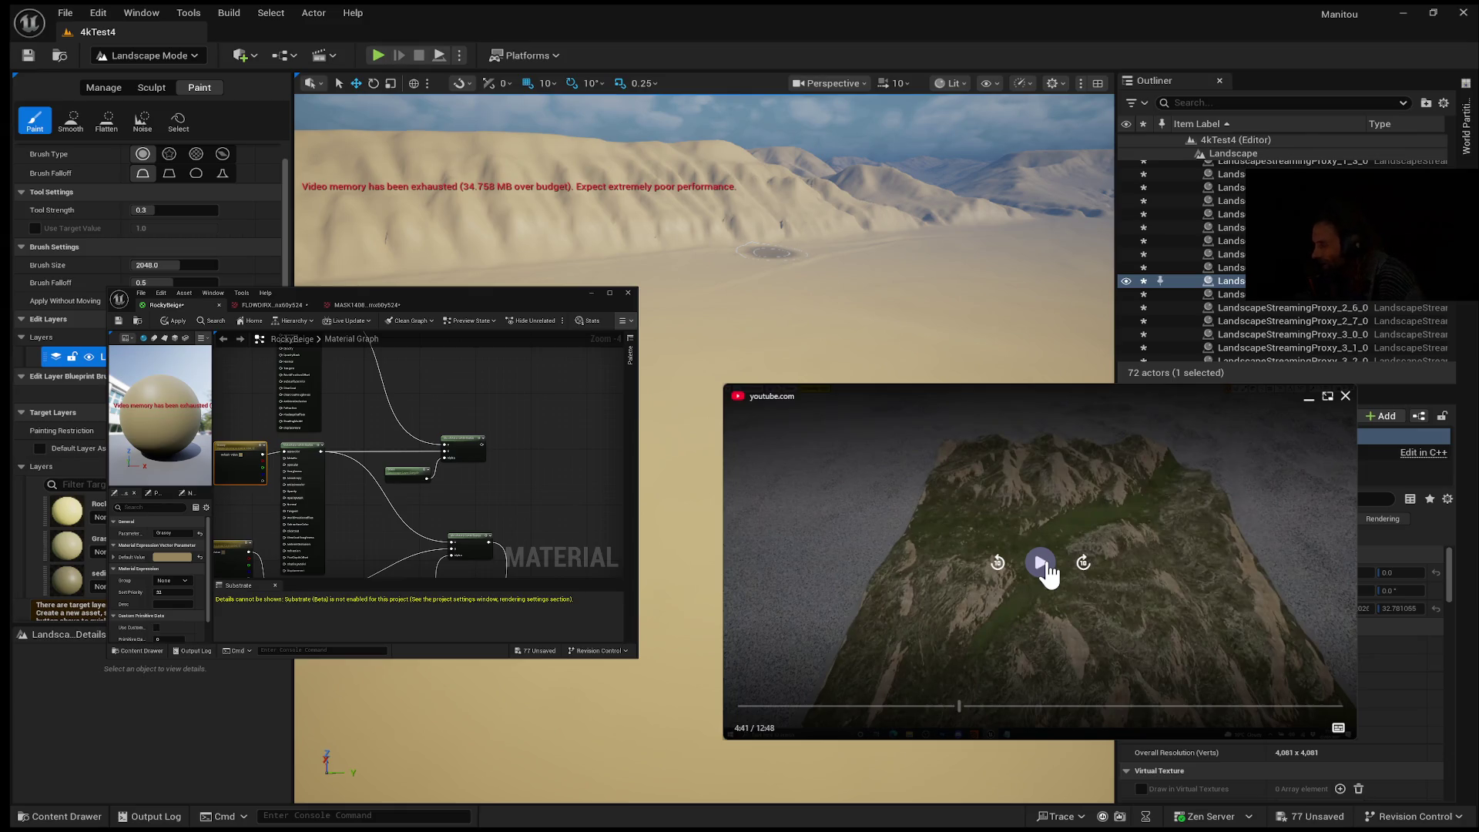
click(1043, 567)
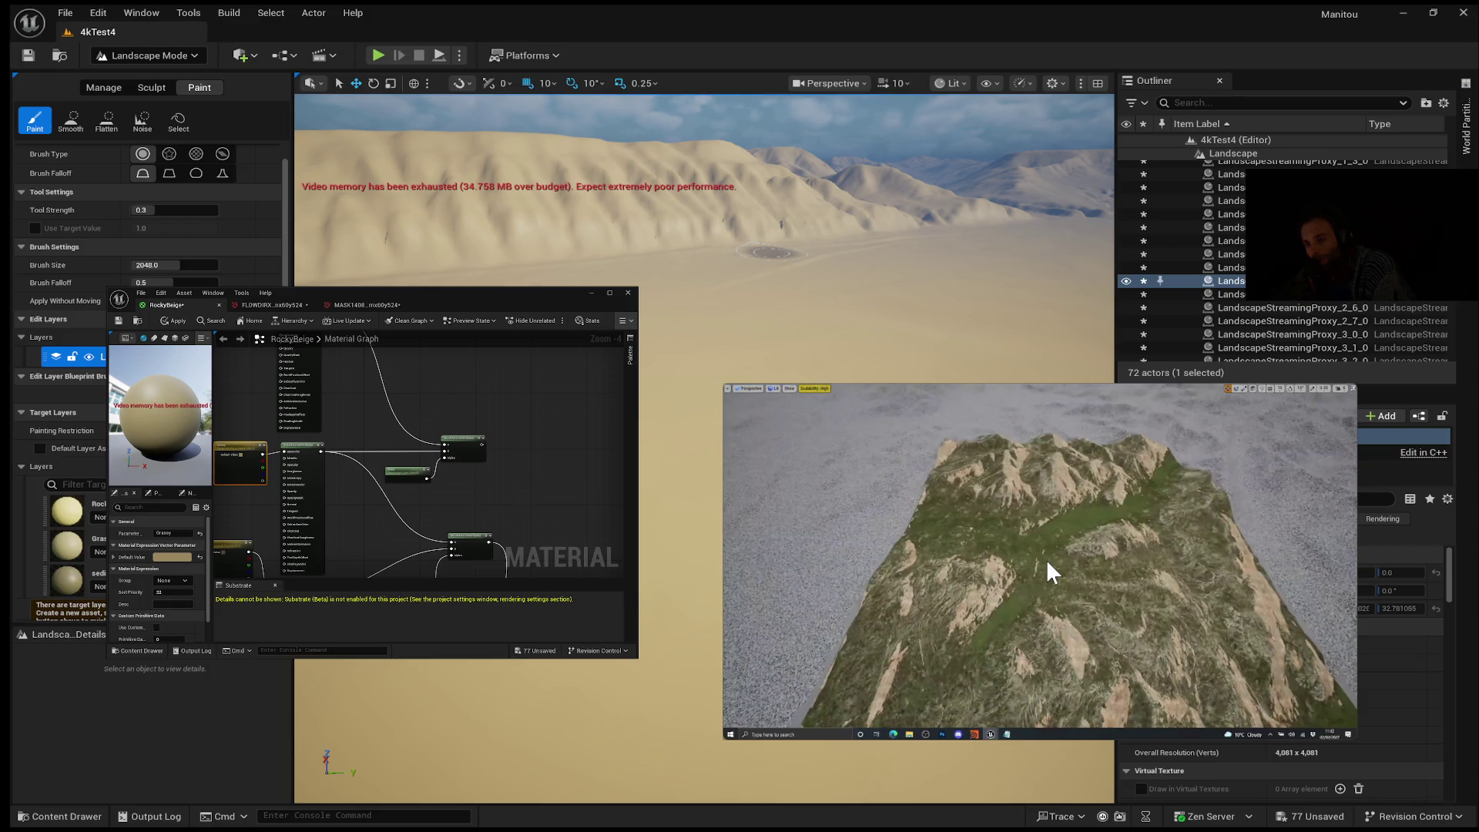
click(1047, 565)
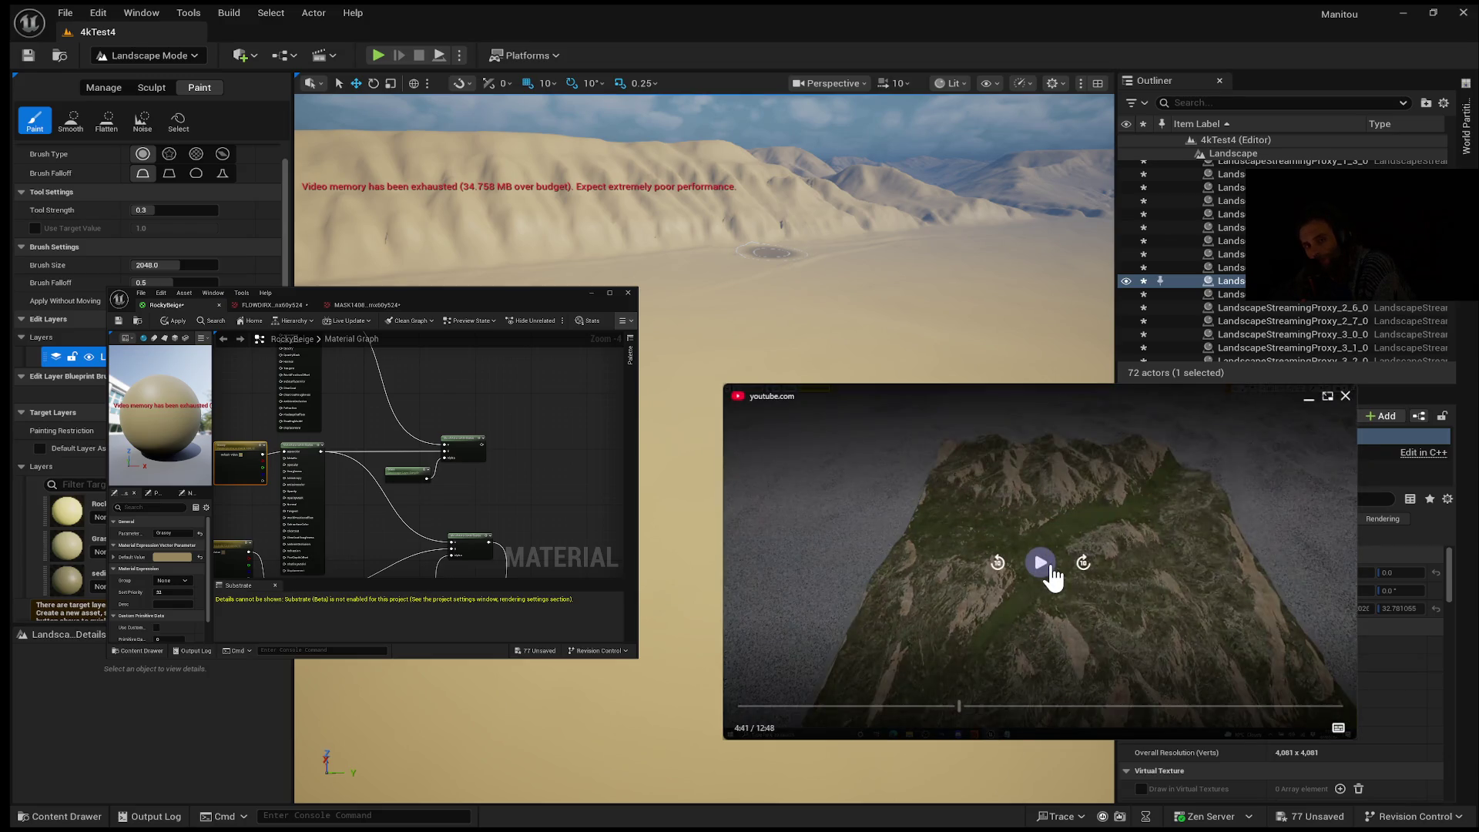
click(1047, 567)
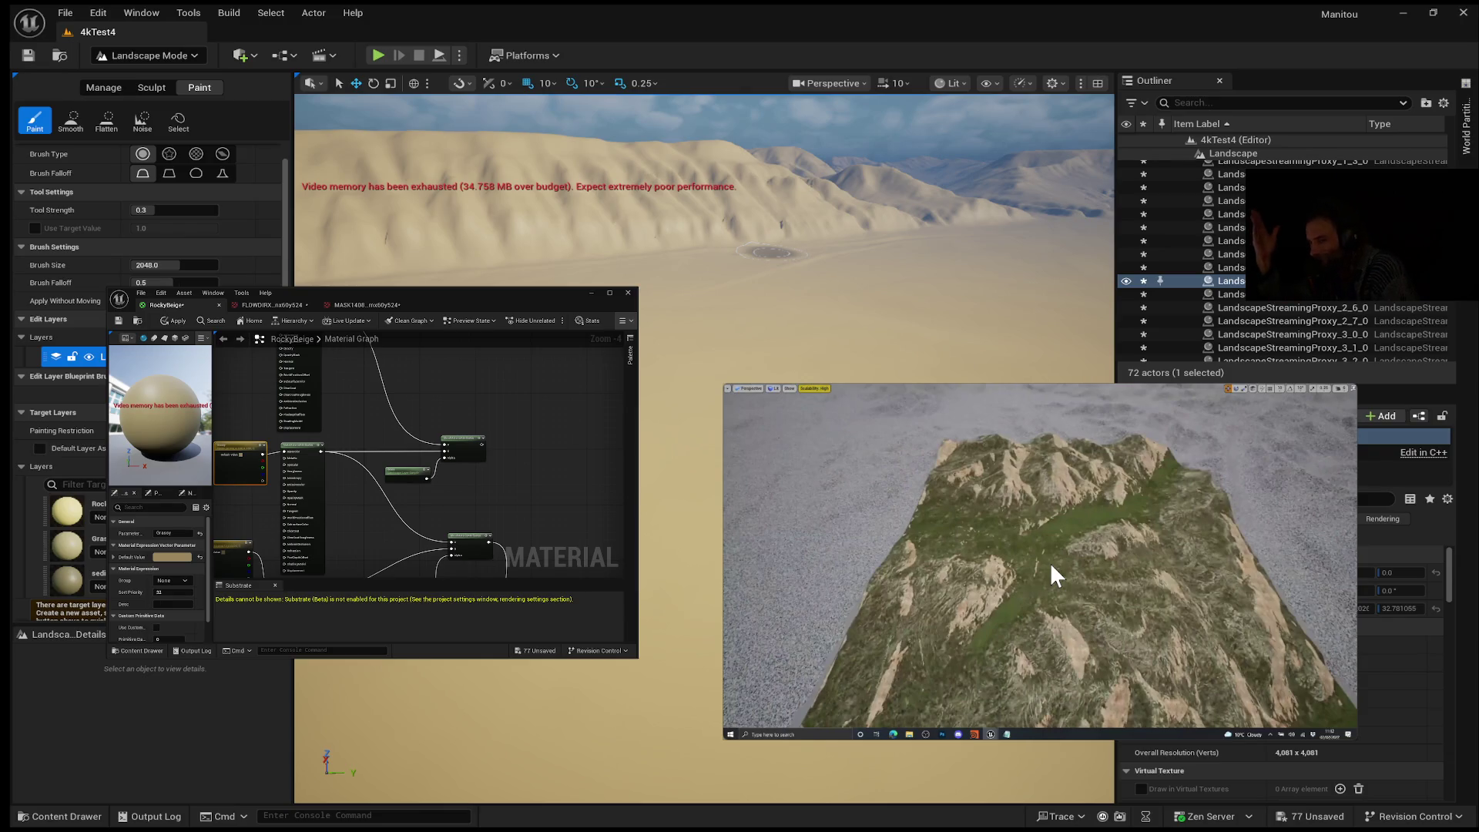
click(1050, 562)
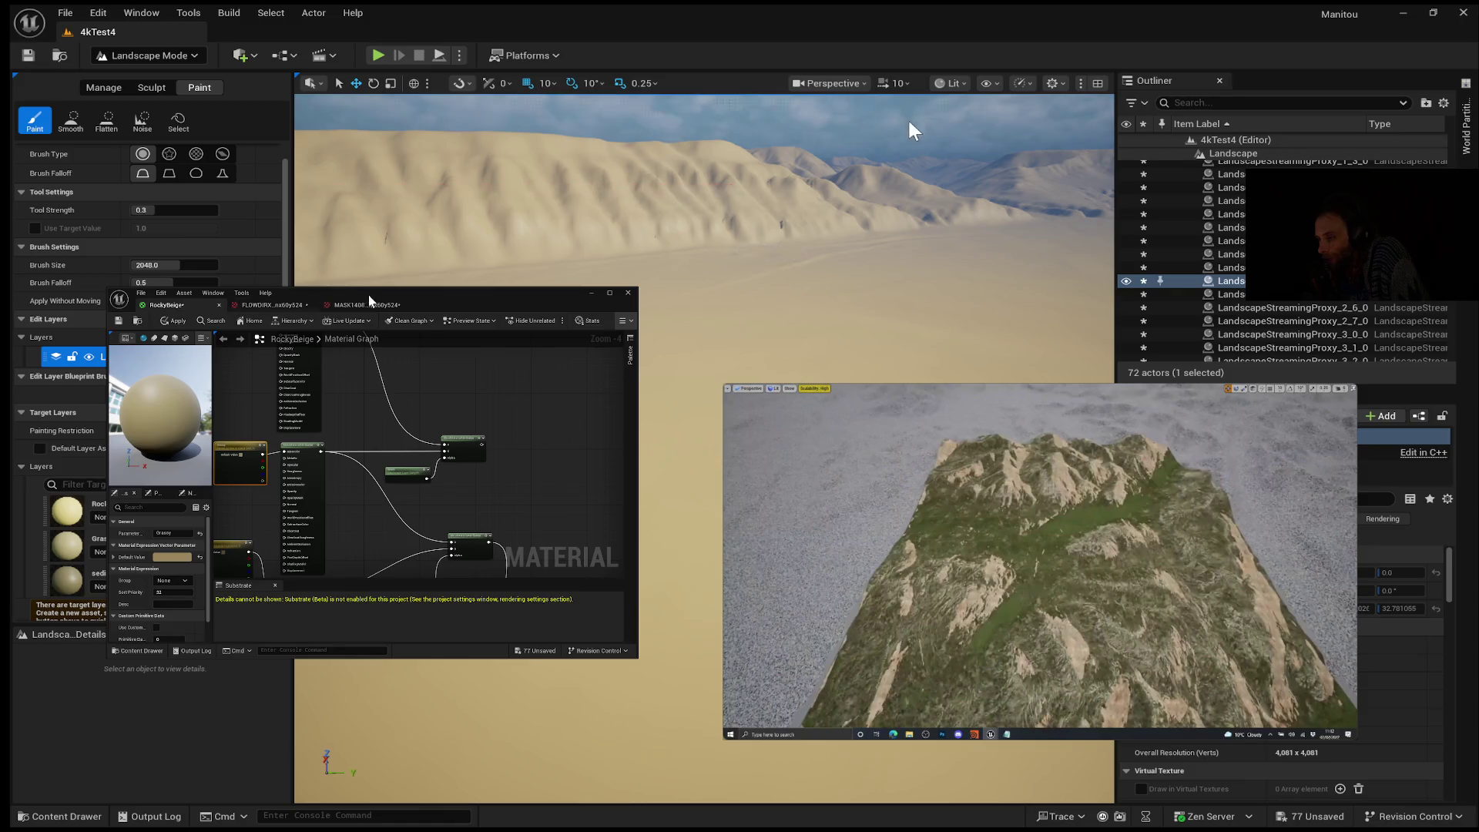
Step: Show the MASK1408 grayscale mask texture in the asset editor and bring up the video controls
click(289, 305)
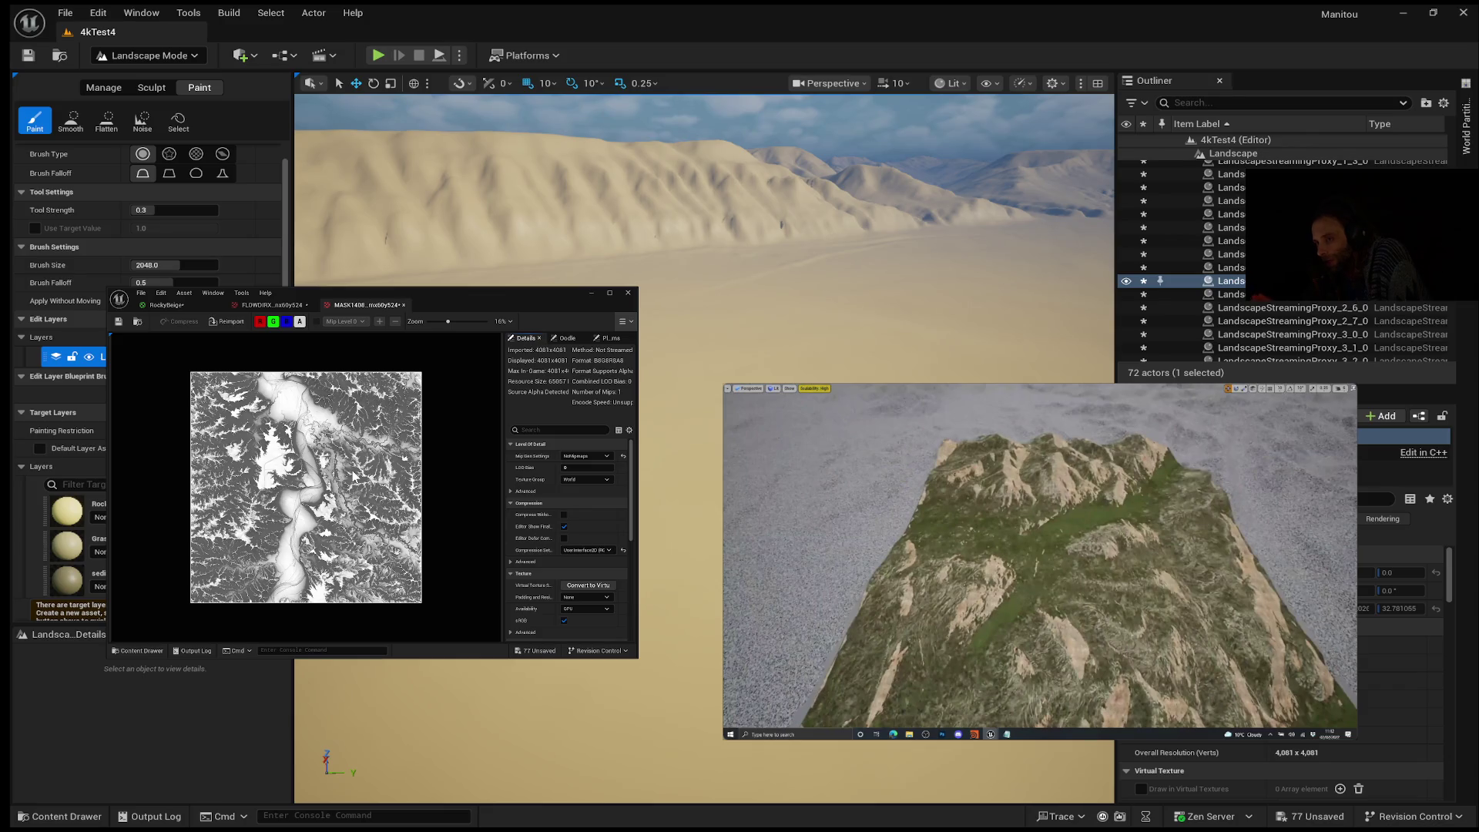
click(1040, 562)
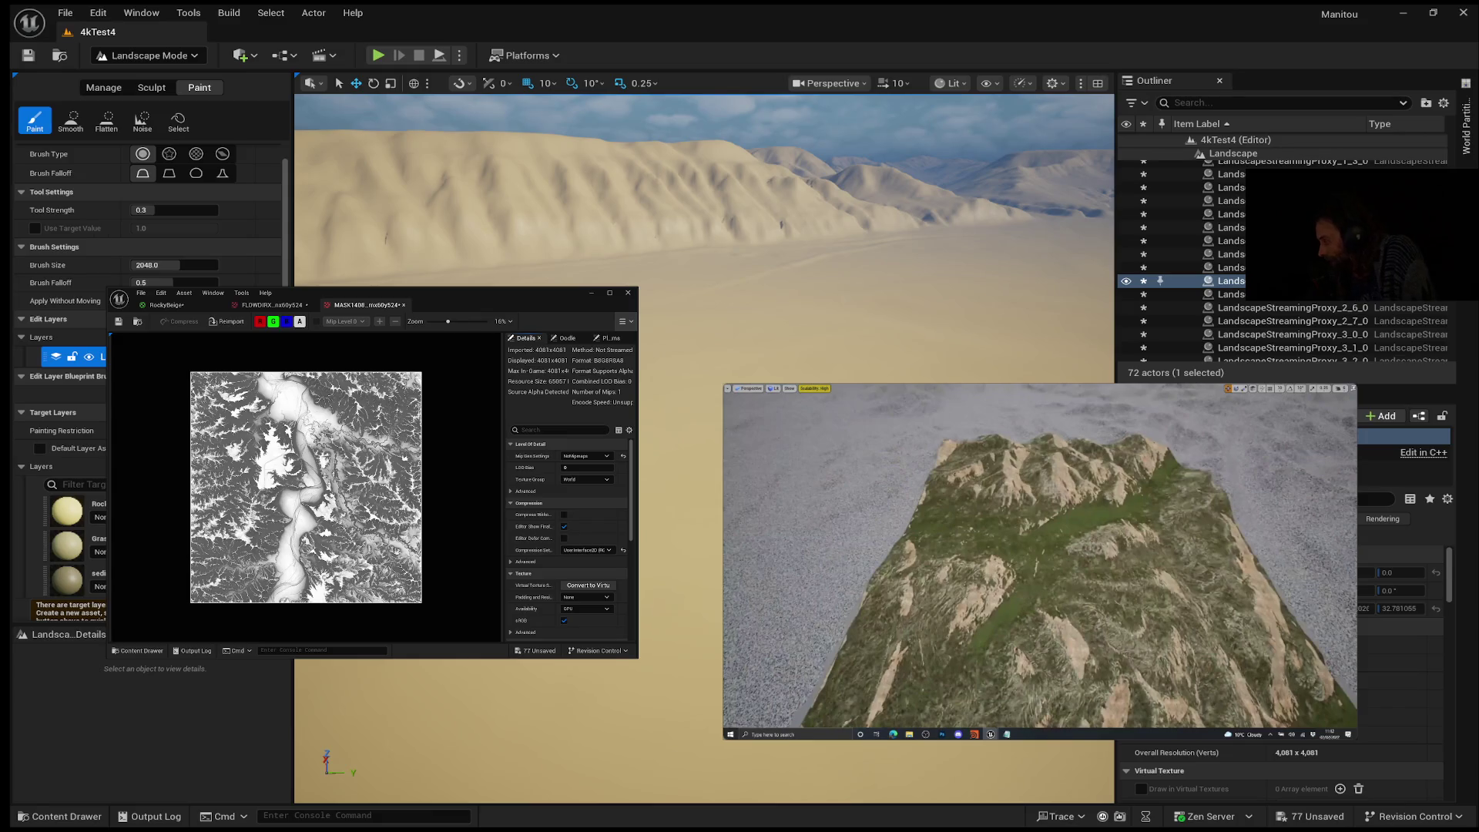
Step: Resume the reference video so it plays on to the terrain to-do list past 4:55
click(1040, 564)
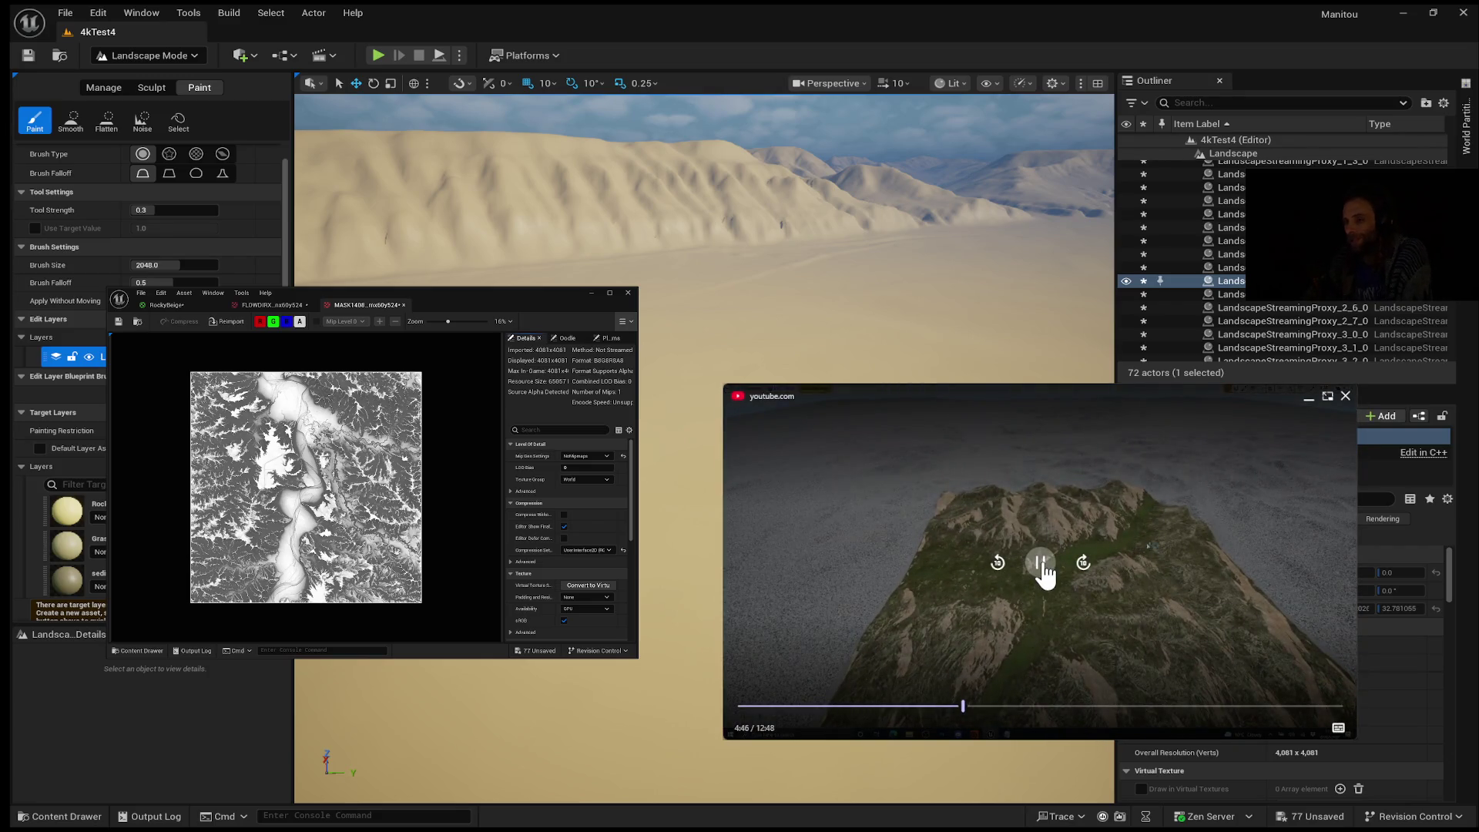
mouse_move(1042, 564)
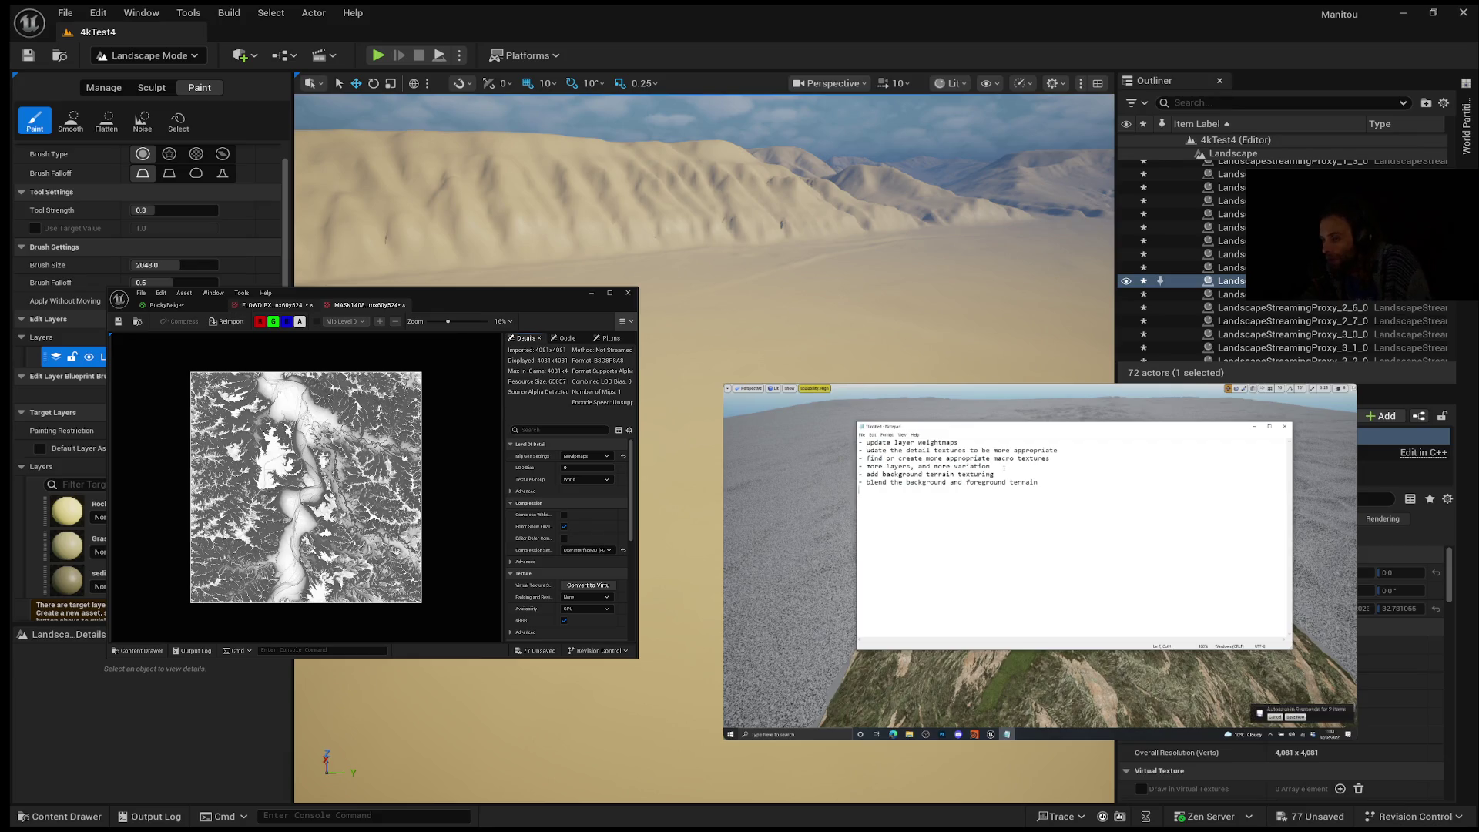
Step: View the FLOWDIRX flow-map texture zoomed in and panned, with the reference video paused at 5:58
click(270, 305)
scroll(269, 420, up, 2)
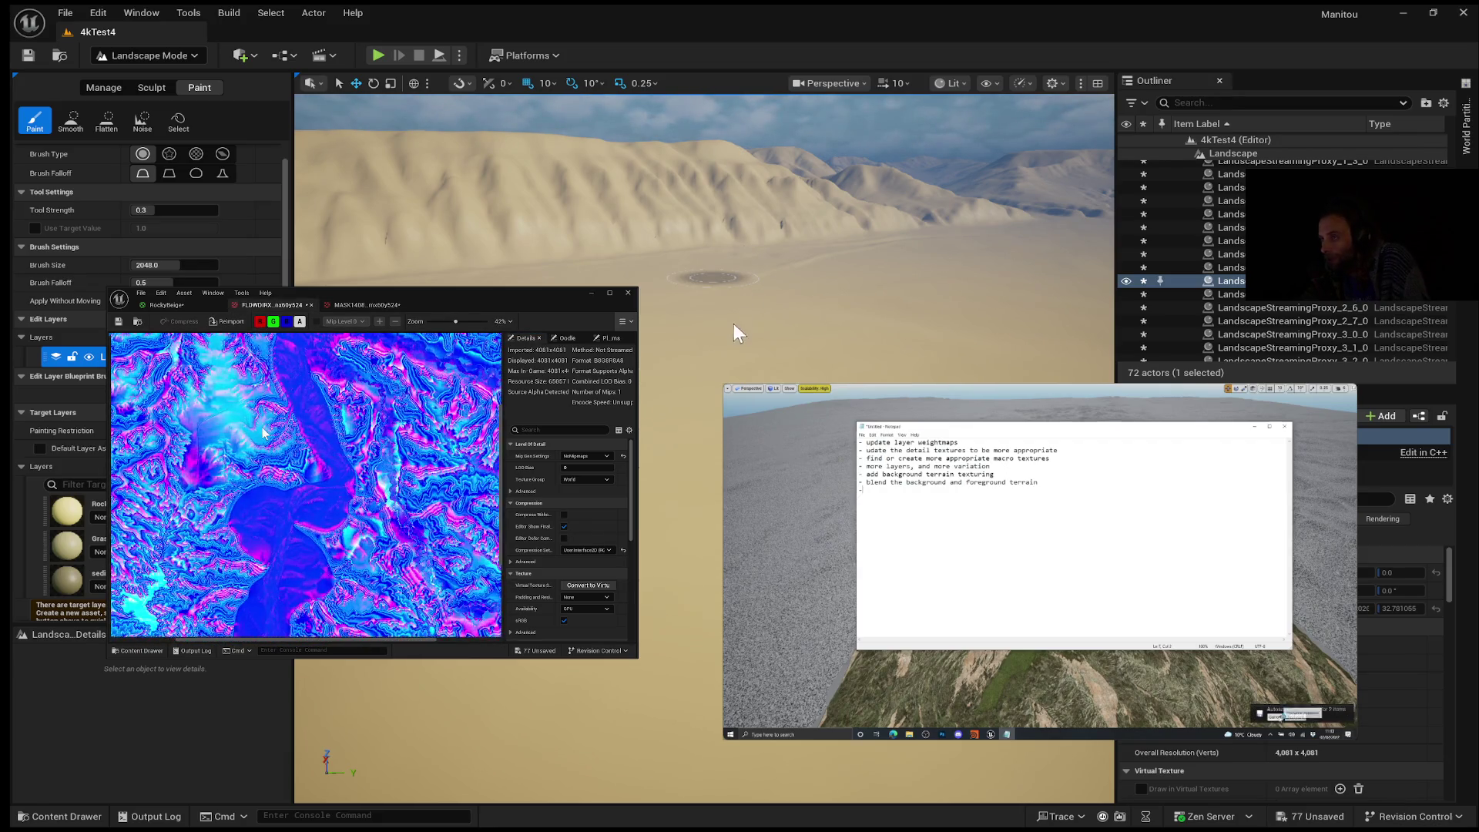
scroll(271, 420, up, 3)
drag(271, 419, 230, 486)
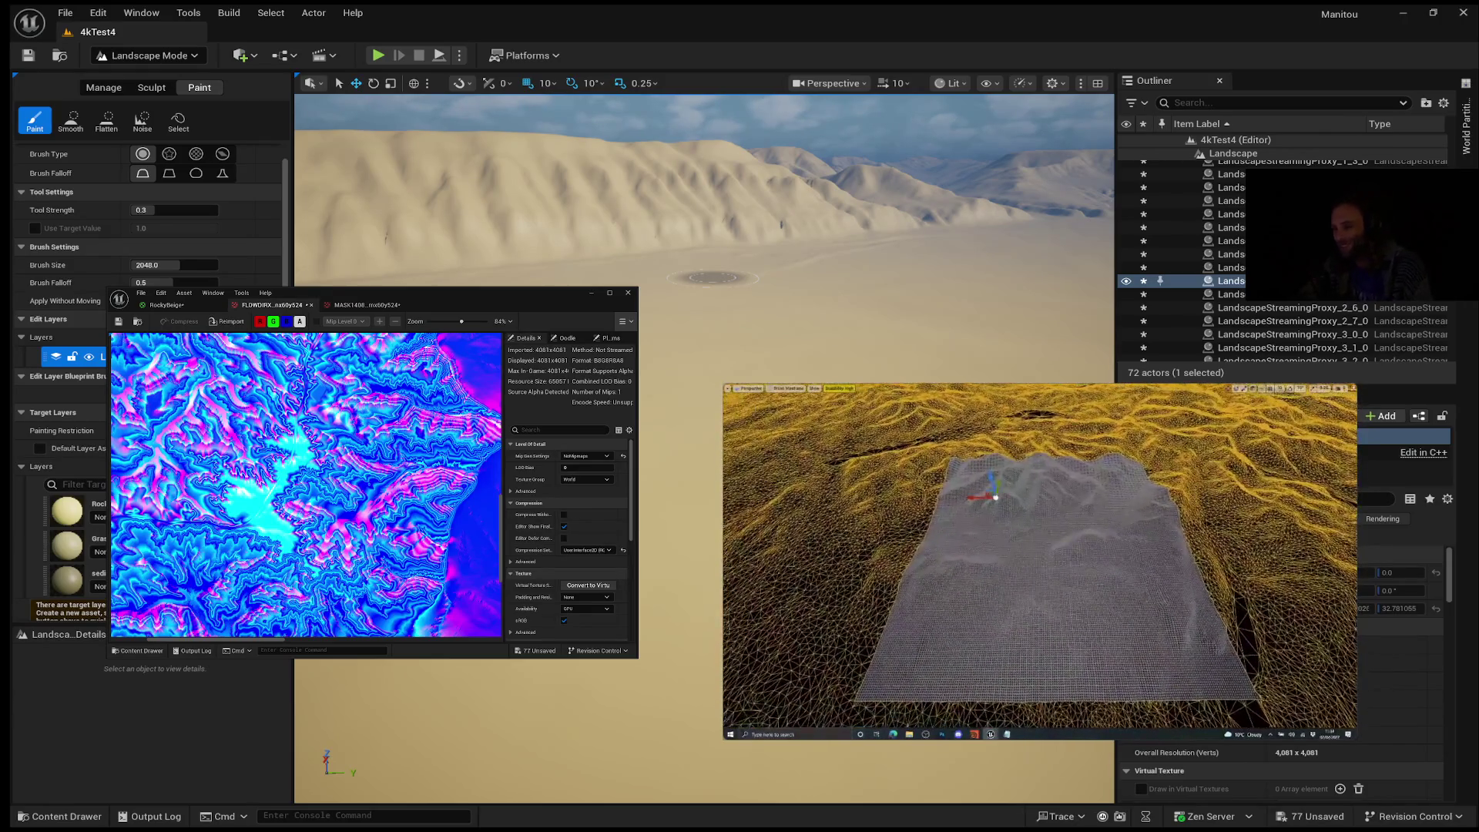
click(1016, 551)
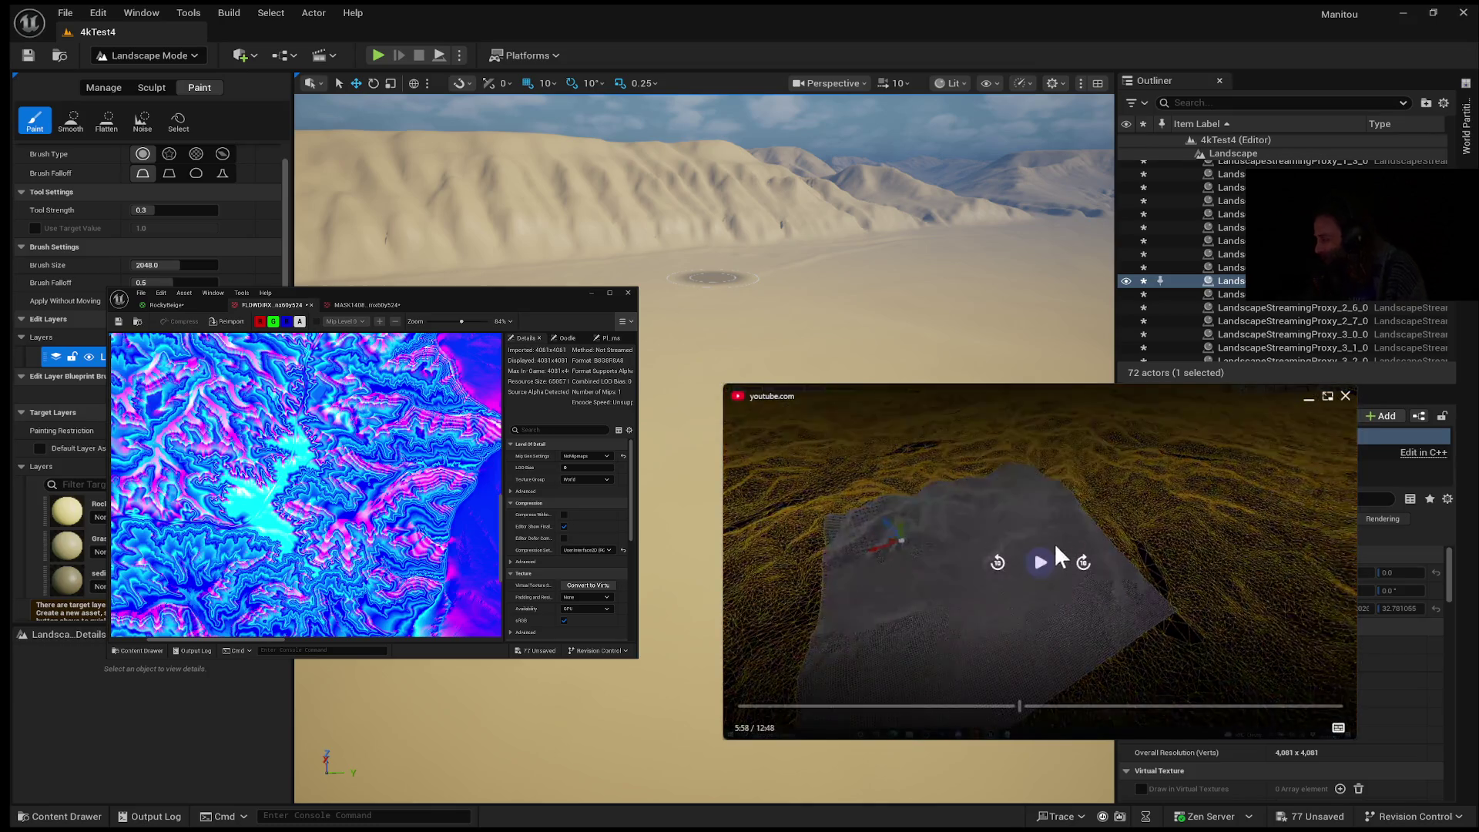
Step: Pause and resume the reference video several times, leaving it playing on the yellow wireframe terrain
click(1042, 563)
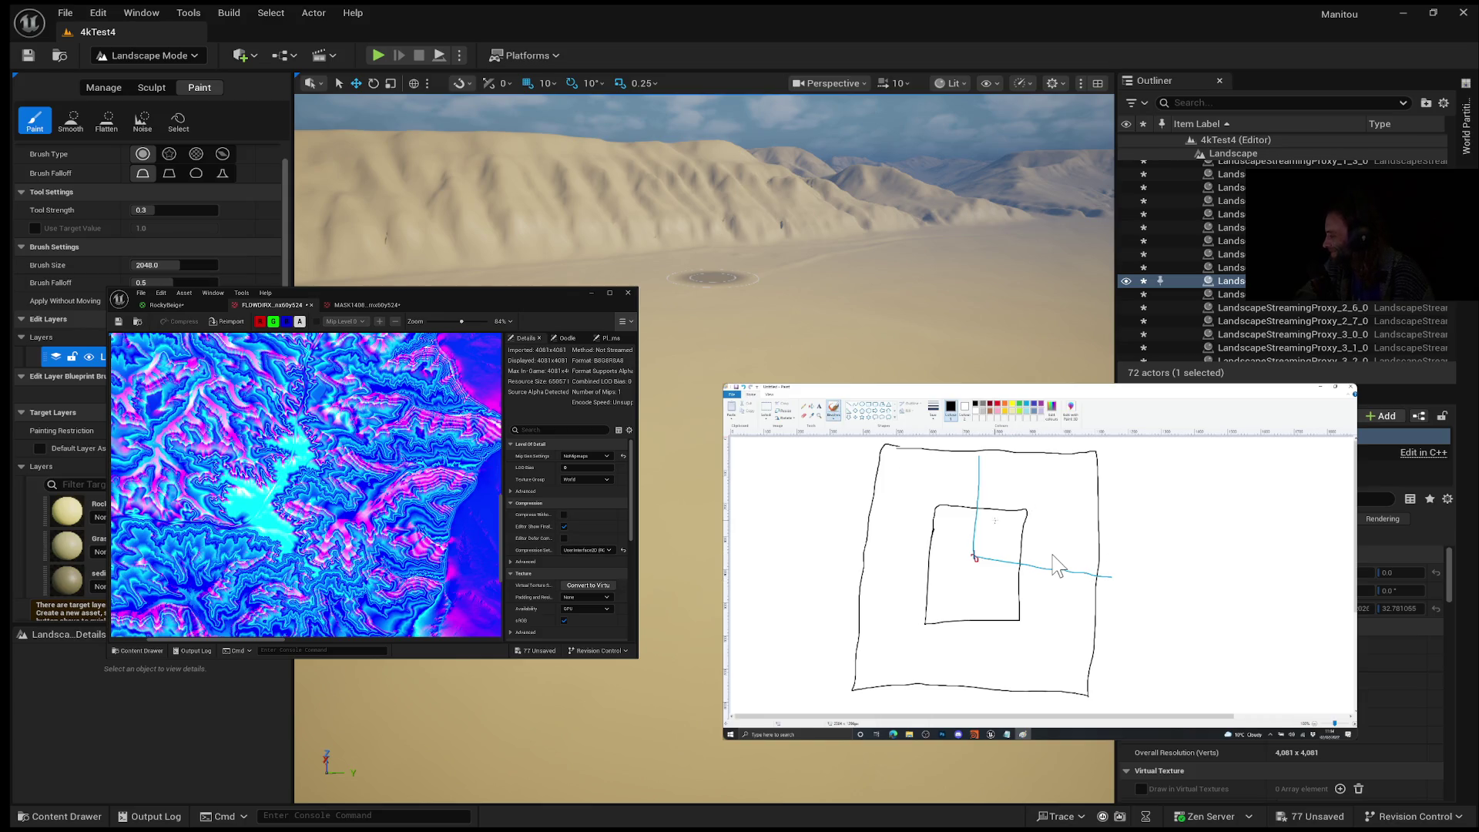
mouse_move(1033, 485)
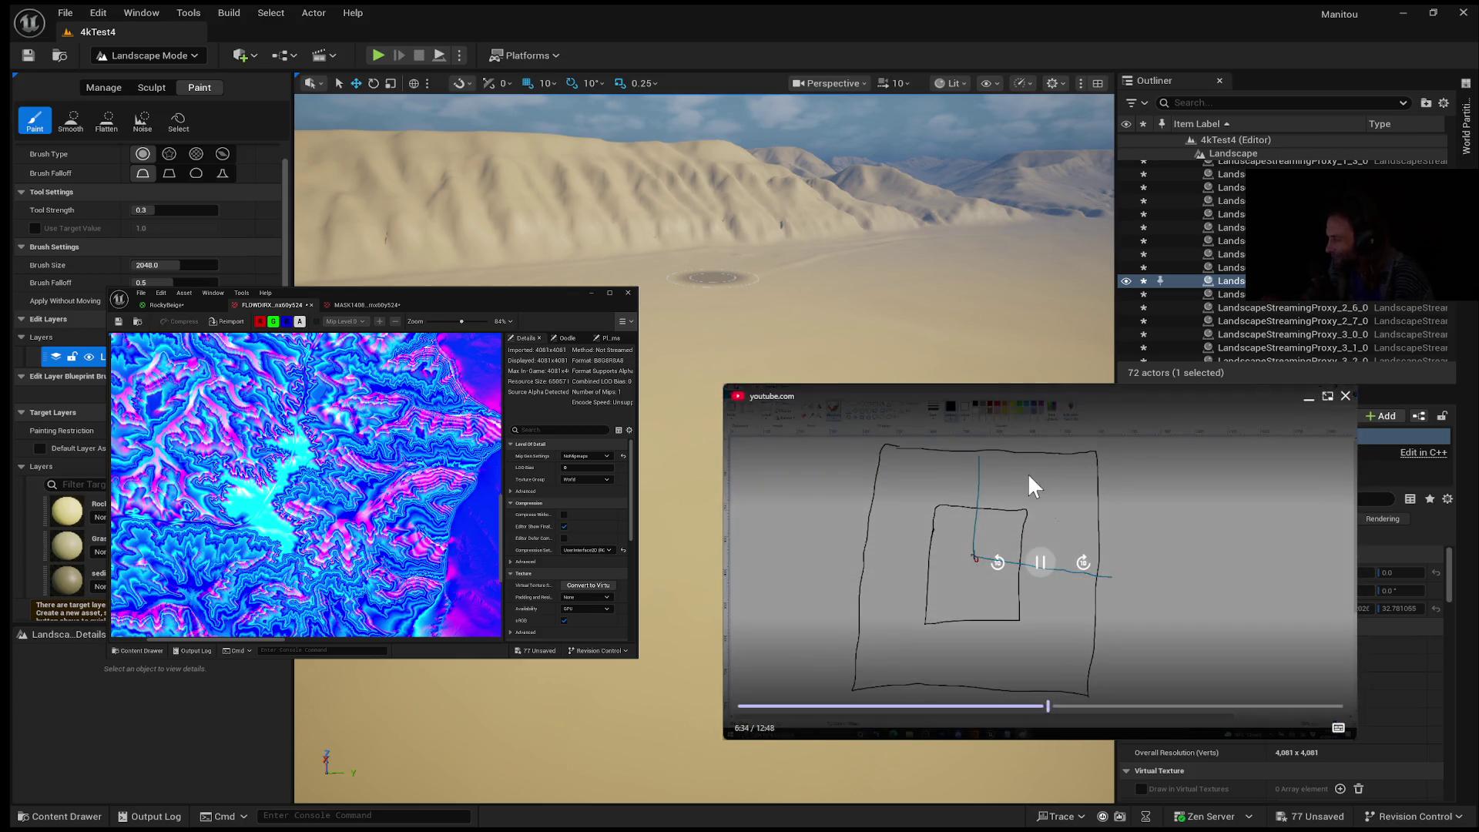
click(1040, 563)
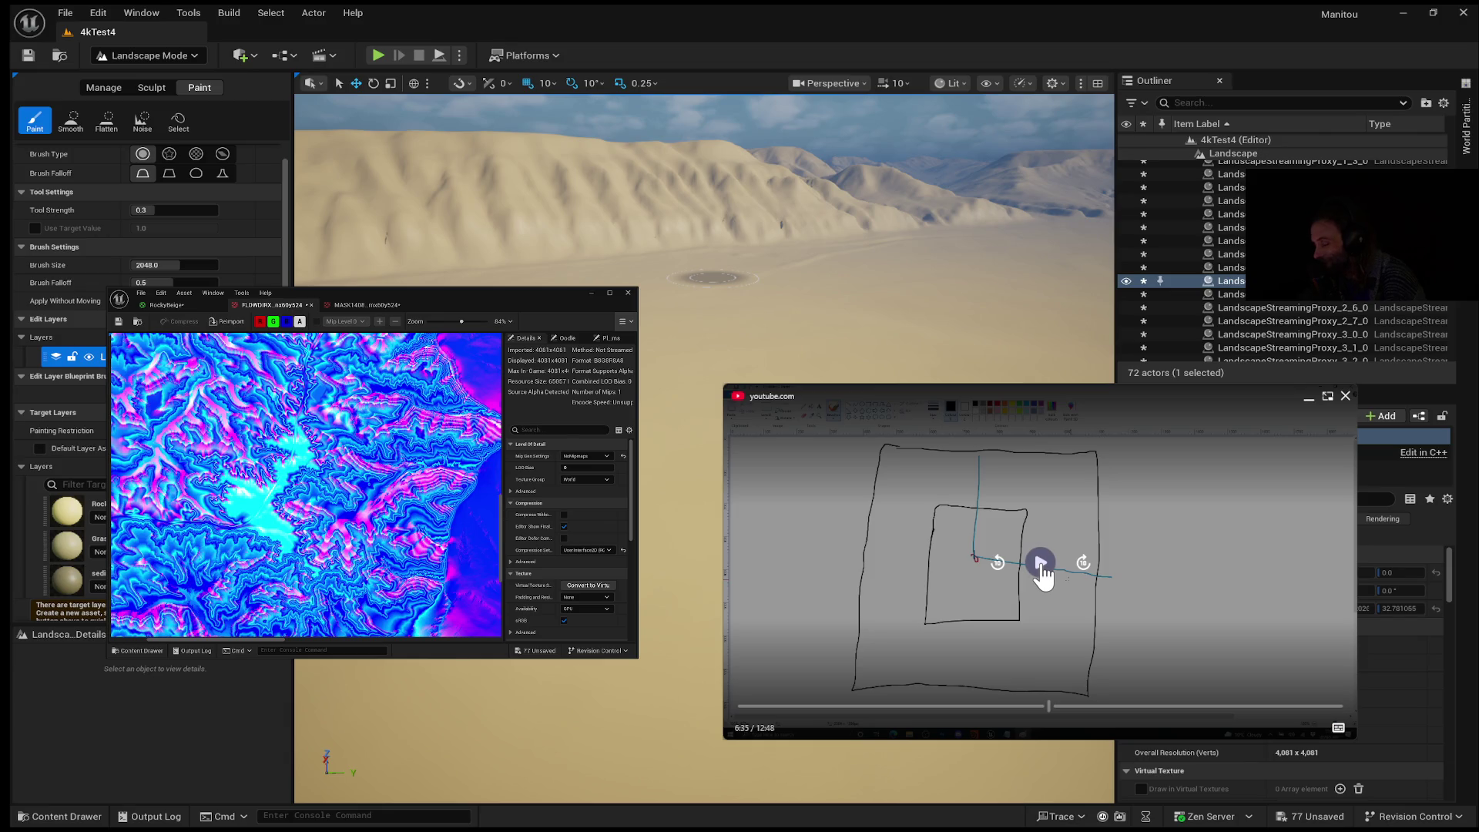
click(1041, 564)
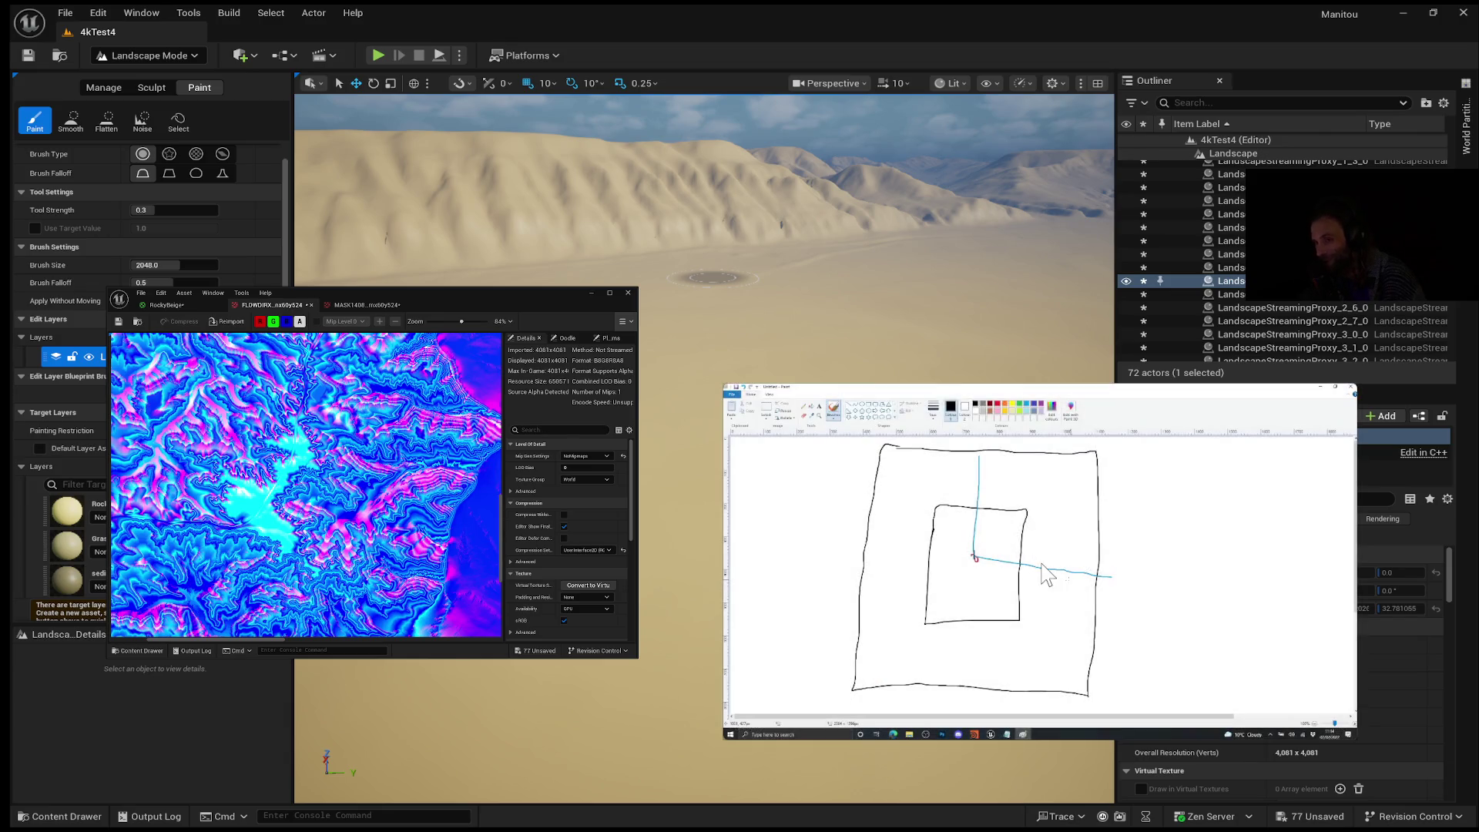
click(1044, 574)
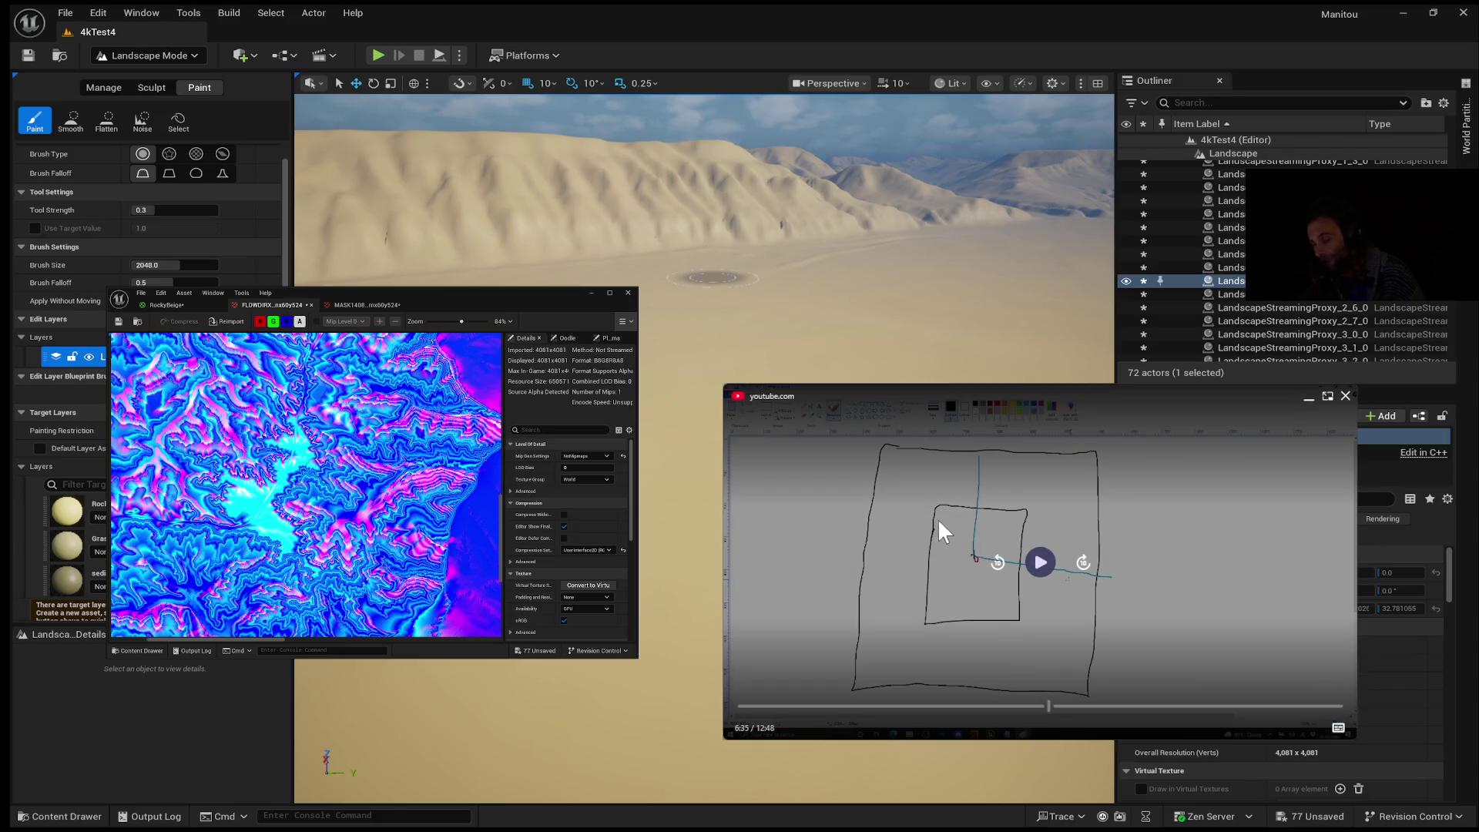
click(1040, 565)
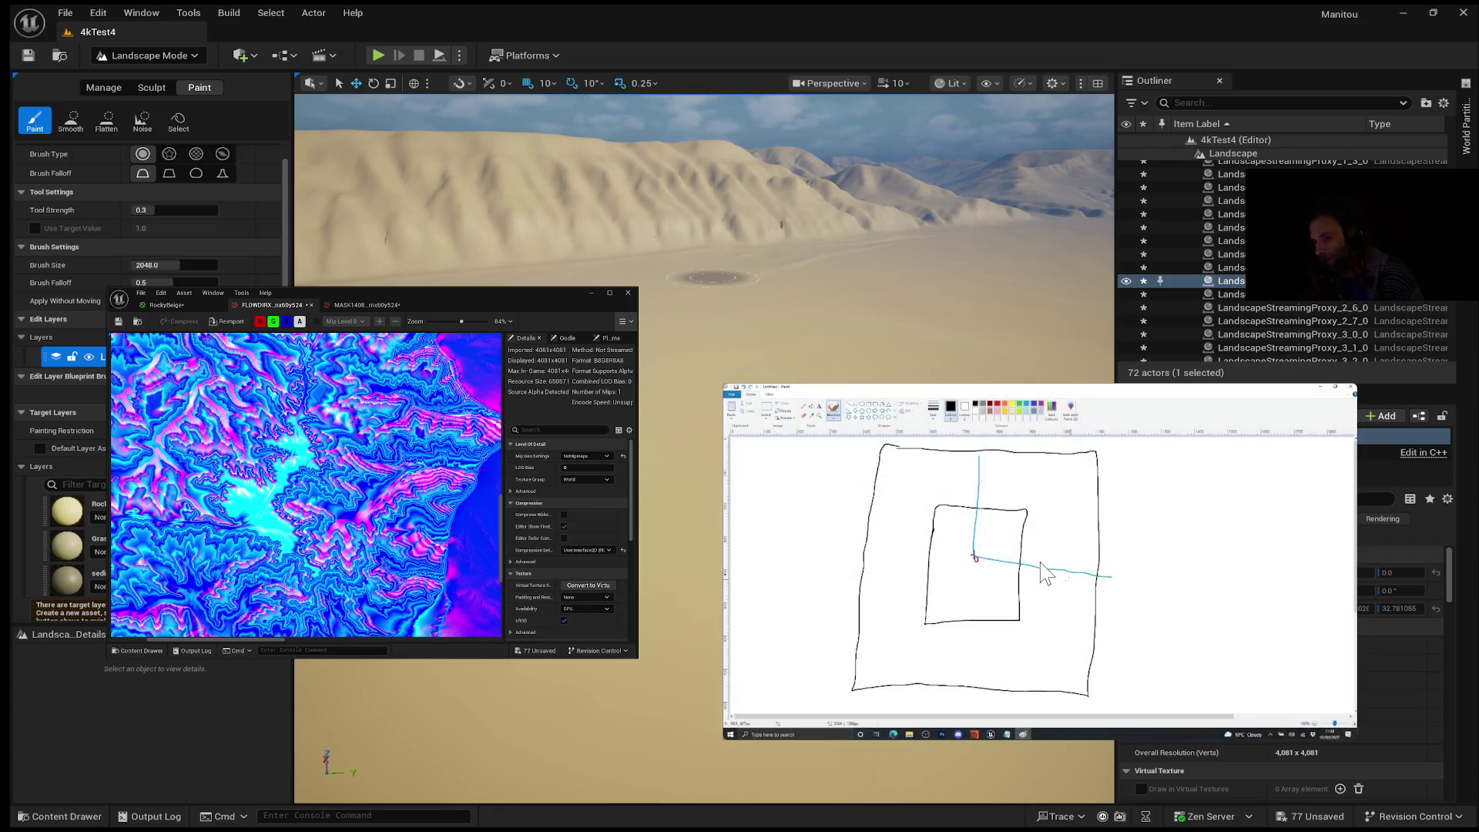
click(1039, 574)
click(1036, 572)
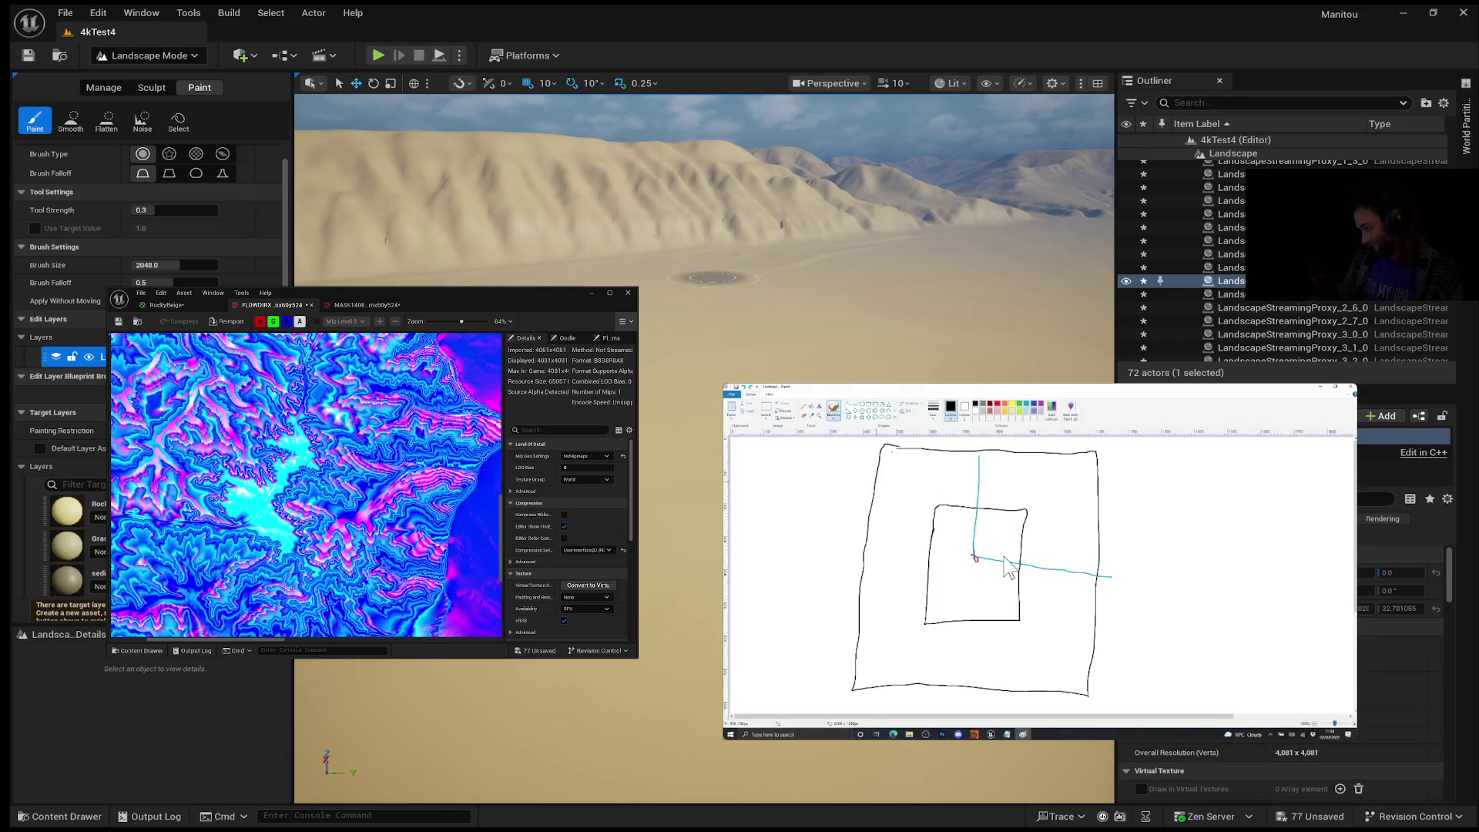
mouse_move(989, 418)
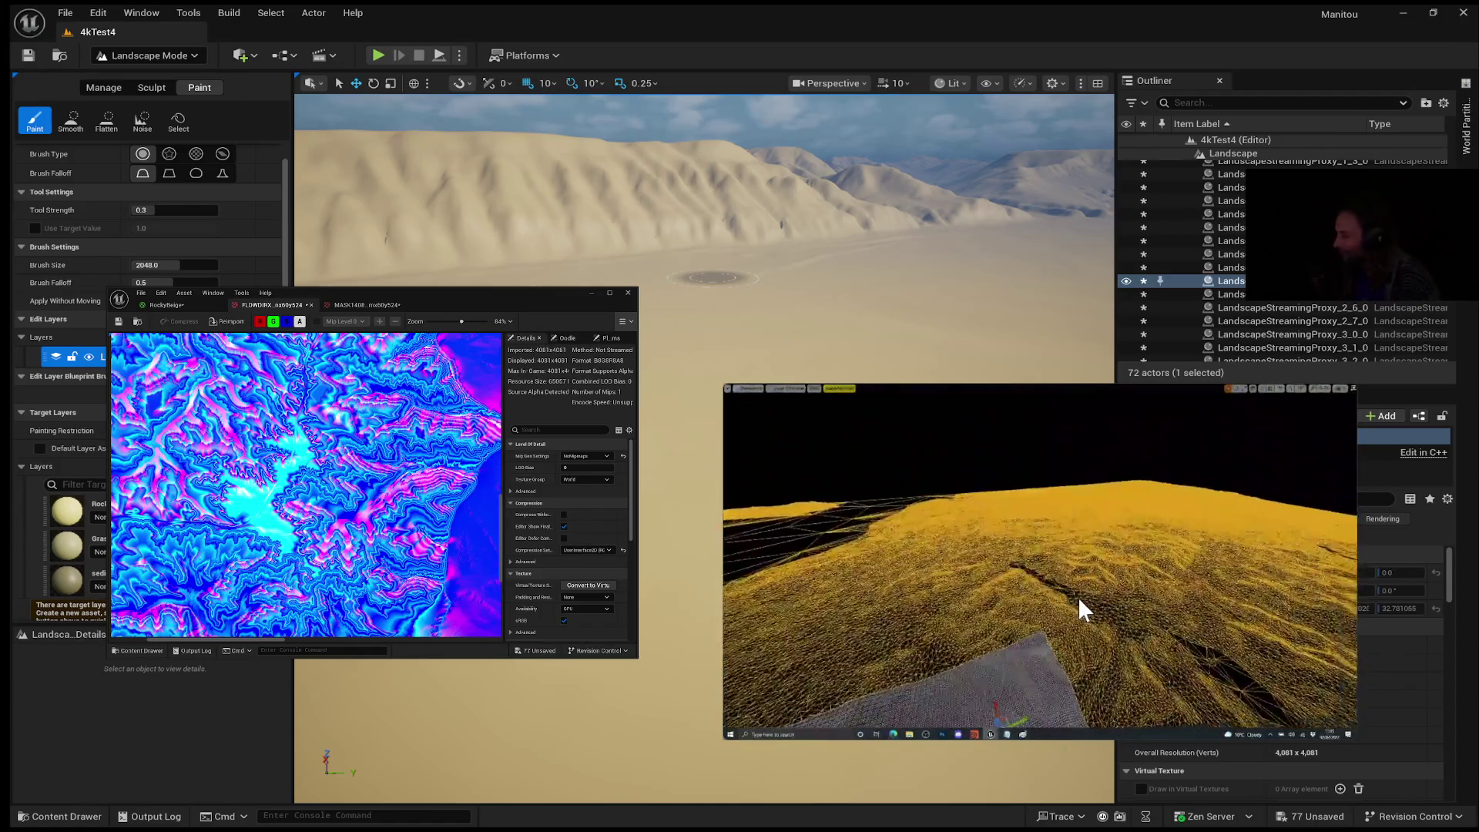
Step: Pause the reference video on the wireframe terrain footage
mouse_move(1094, 647)
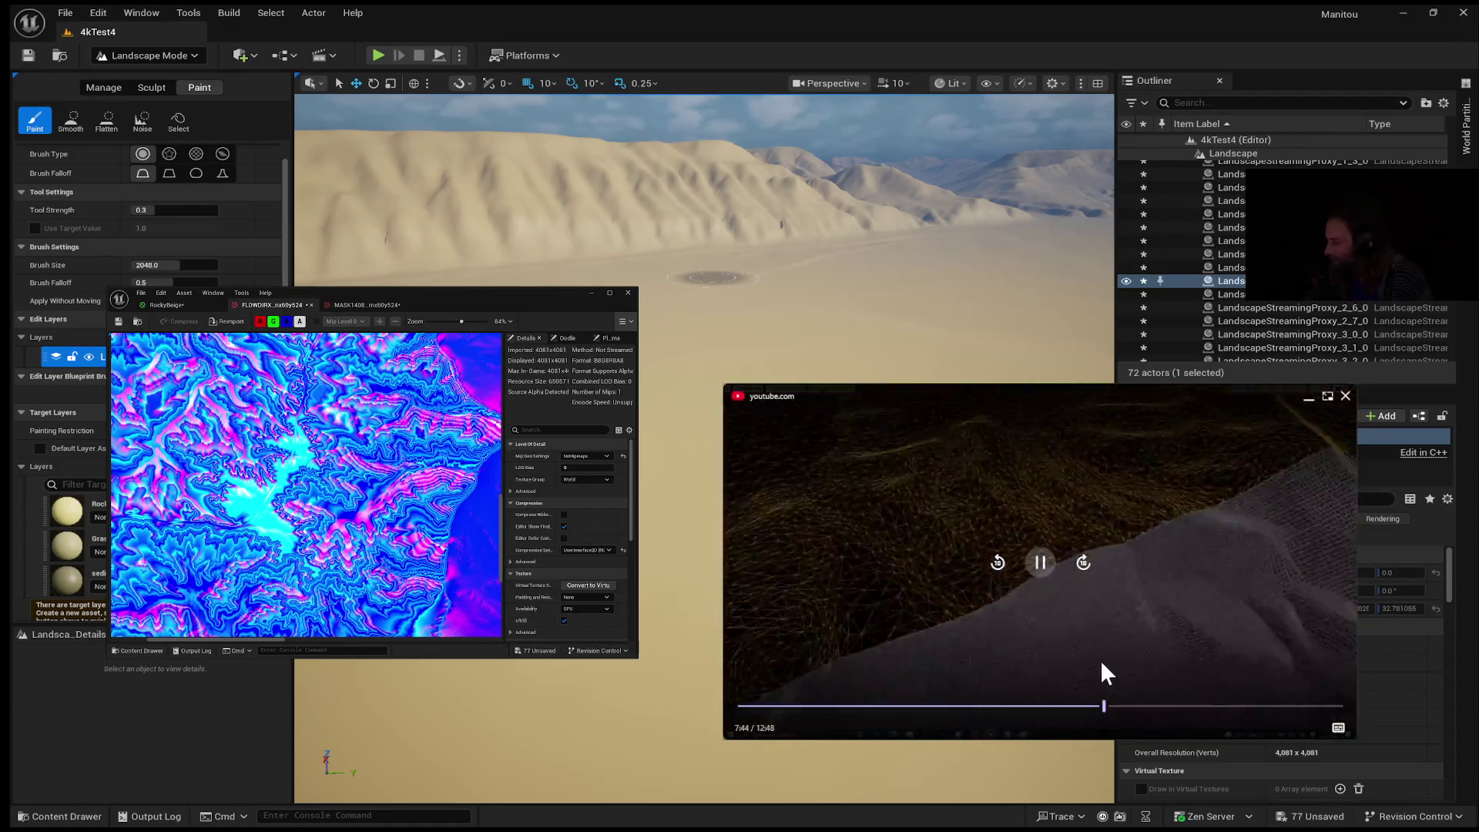
click(1040, 564)
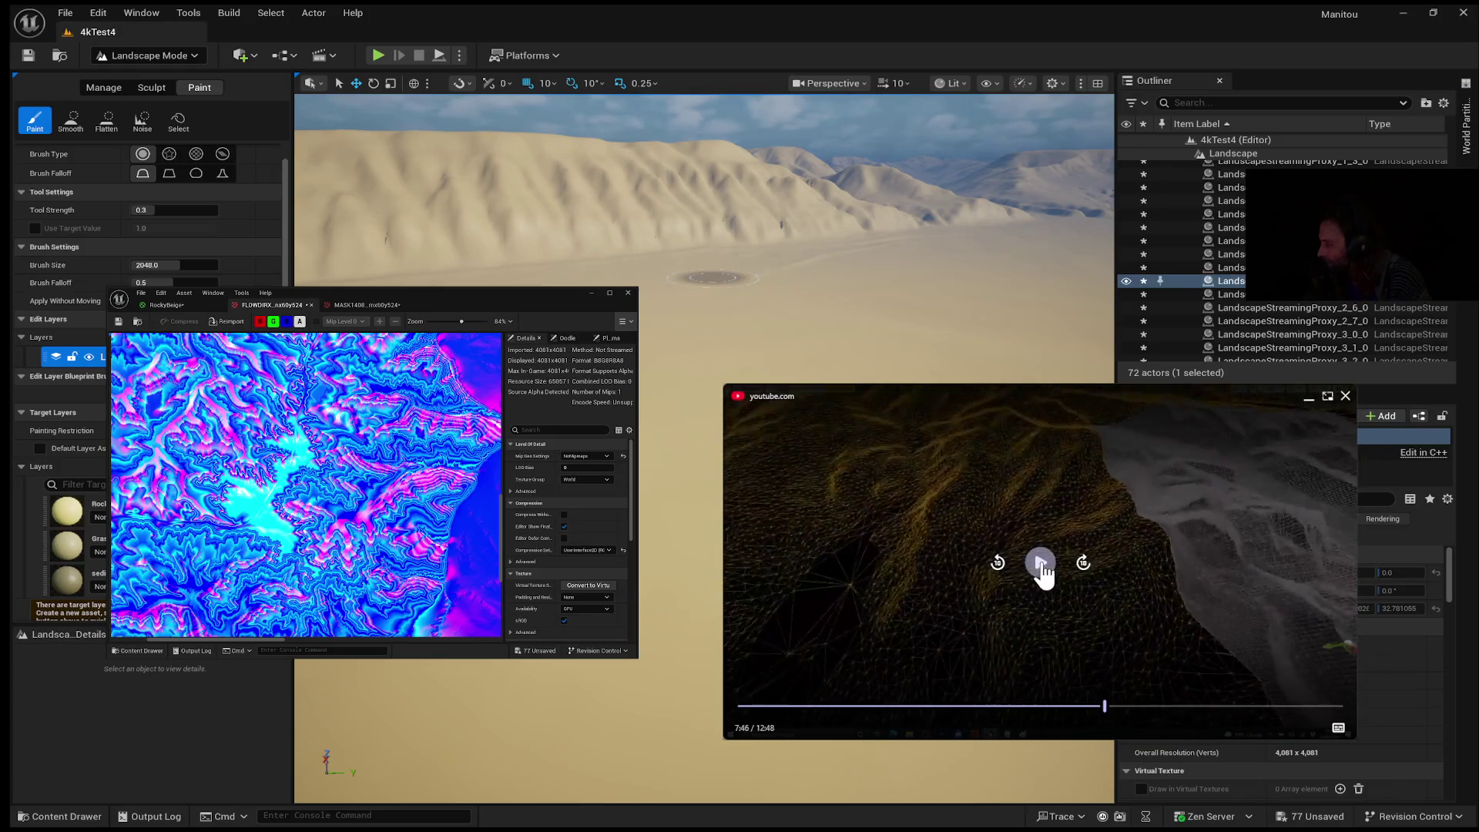
click(1034, 548)
click(1034, 548)
Step: Scrub ahead to 8:45 and play, then jump back to the nested-squares sketch at 7:07
mouse_move(1205, 583)
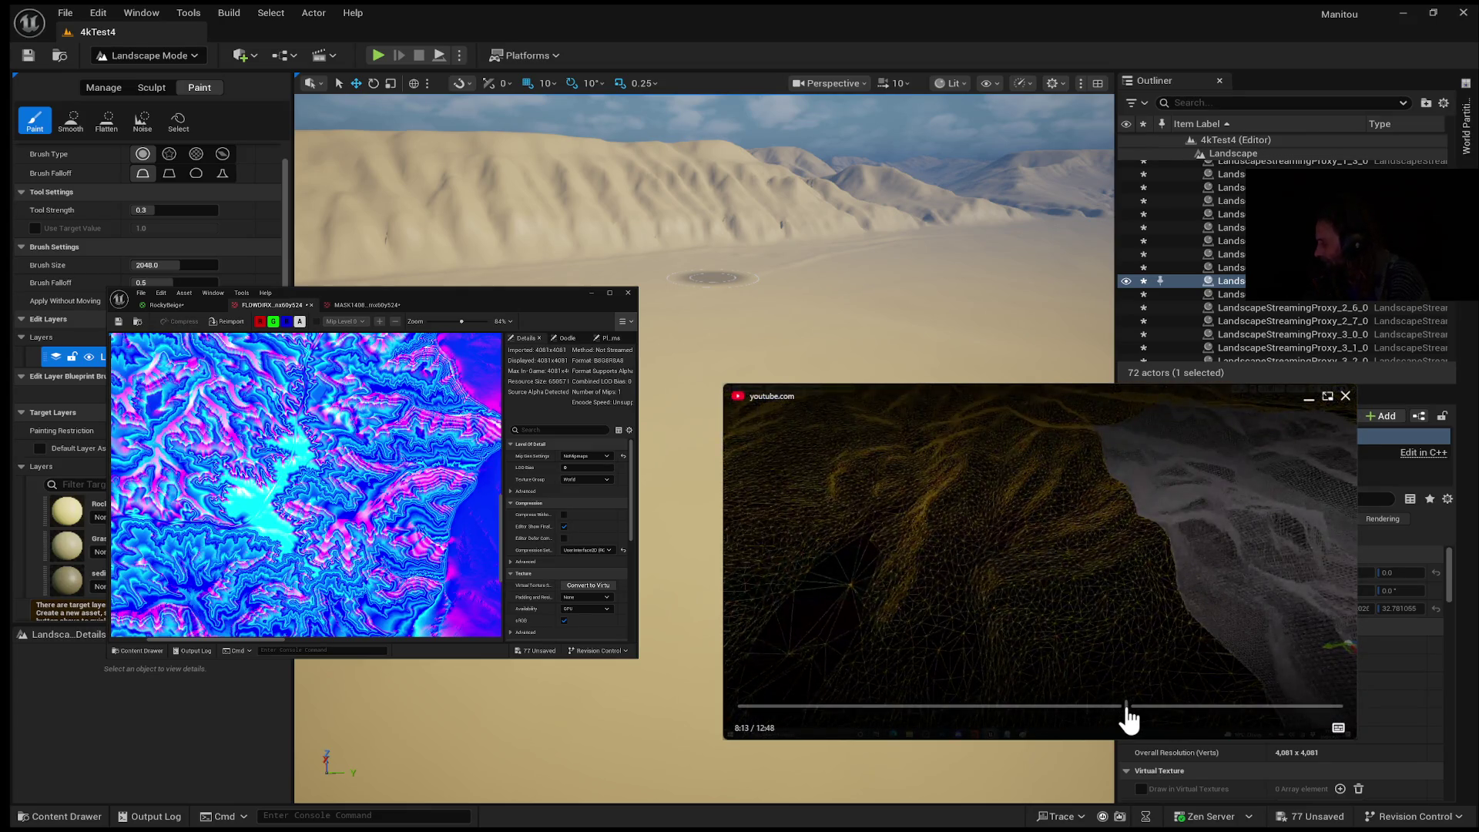
click(1126, 707)
click(1149, 707)
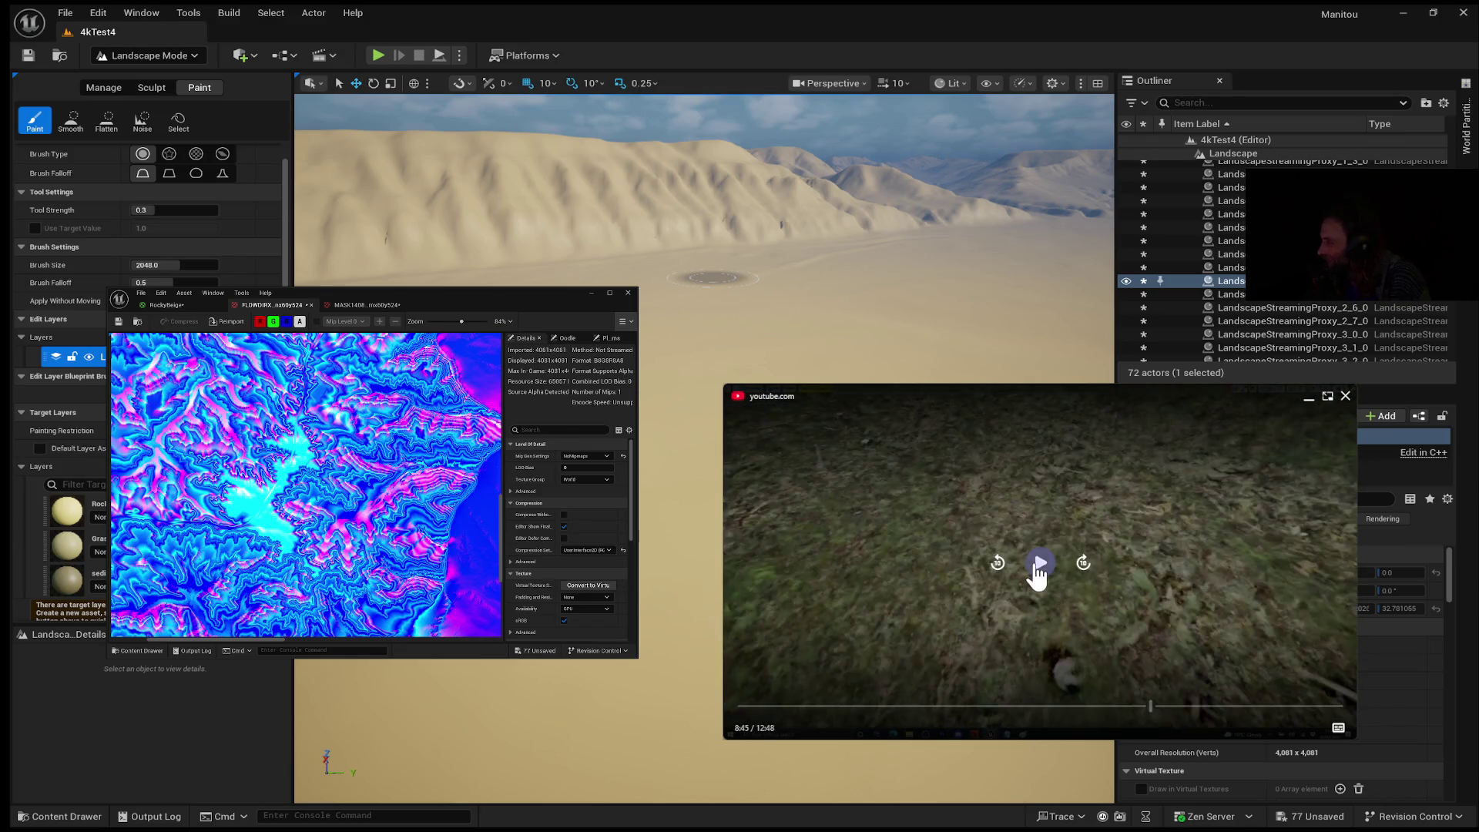
click(1040, 562)
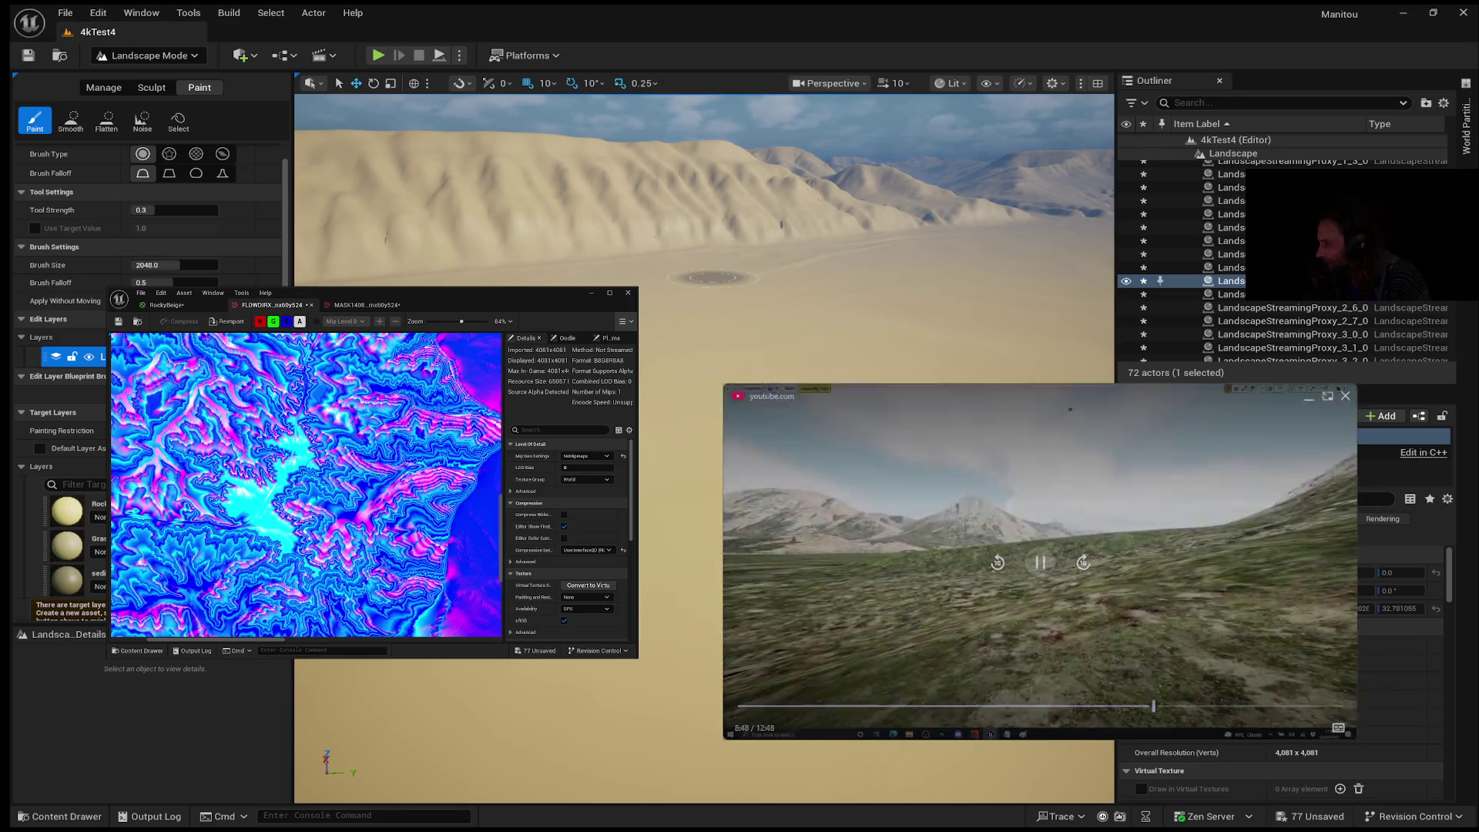
click(1078, 706)
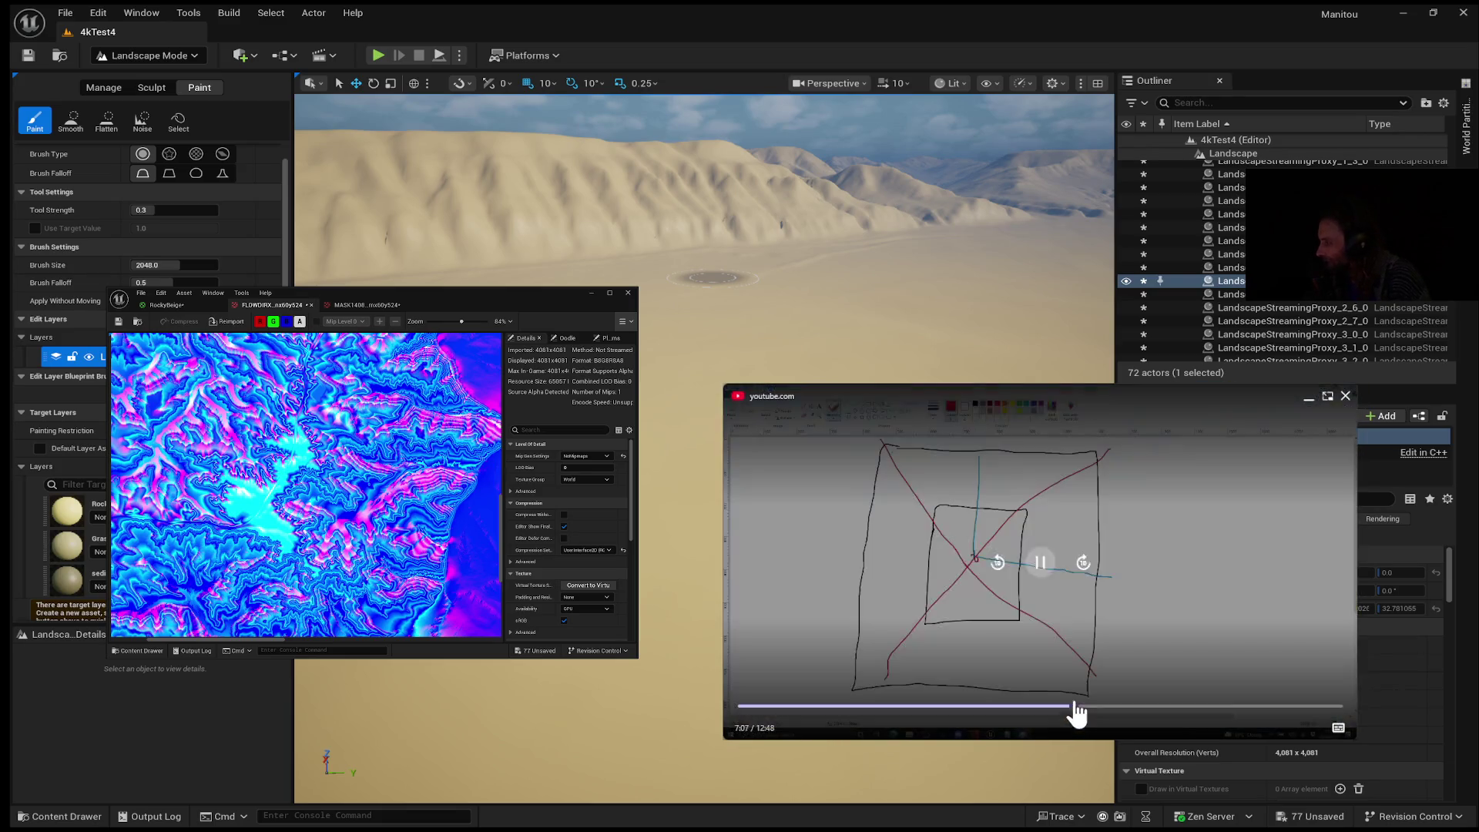
Step: Jump the reference video forward to the green valley mountain flyover around 8:53
click(1143, 706)
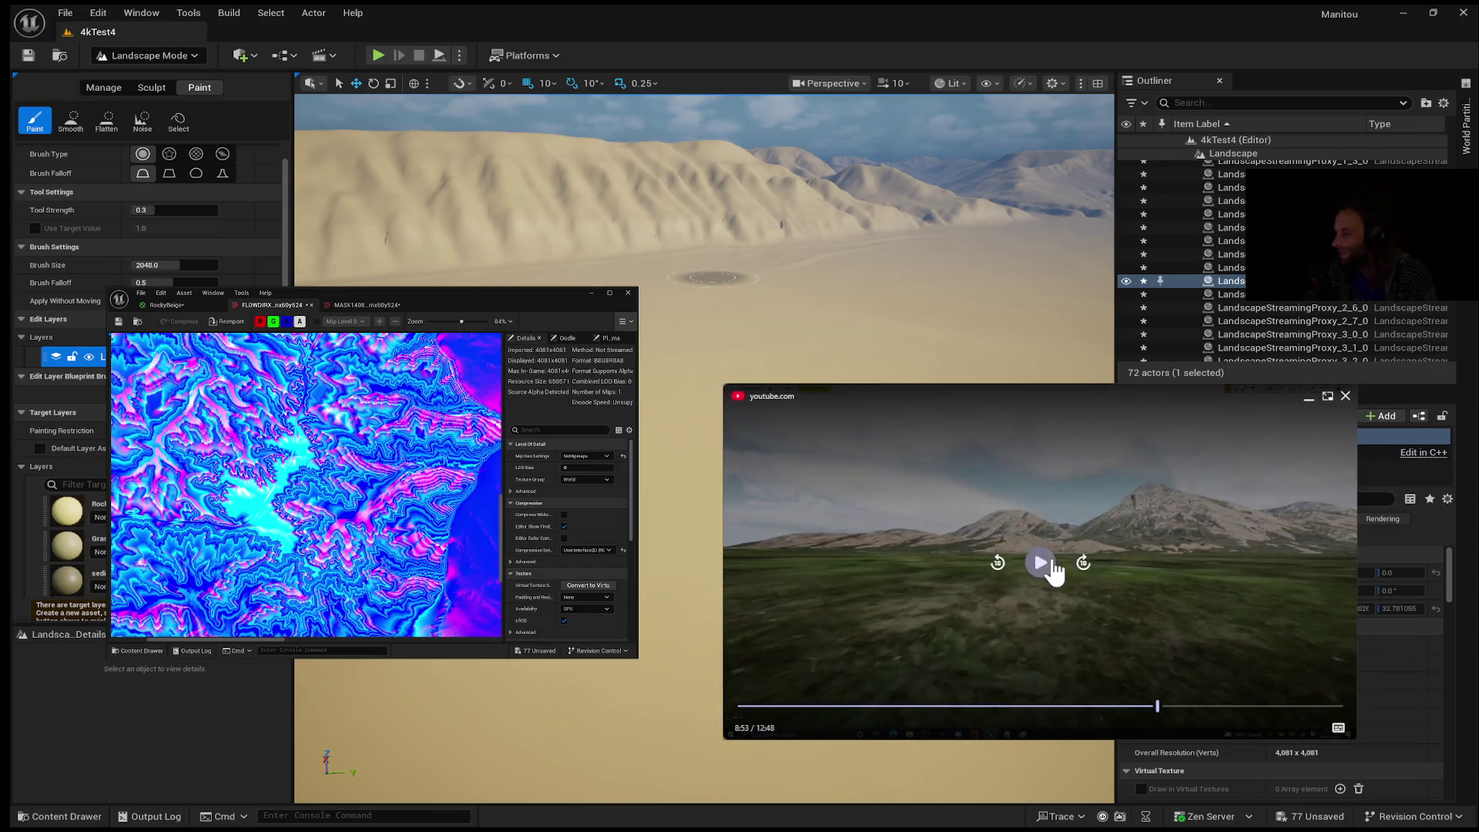
Step: Briefly pause on the mountain scene, then let the video play to the Unreal mountain-lake session
click(1050, 563)
click(1050, 563)
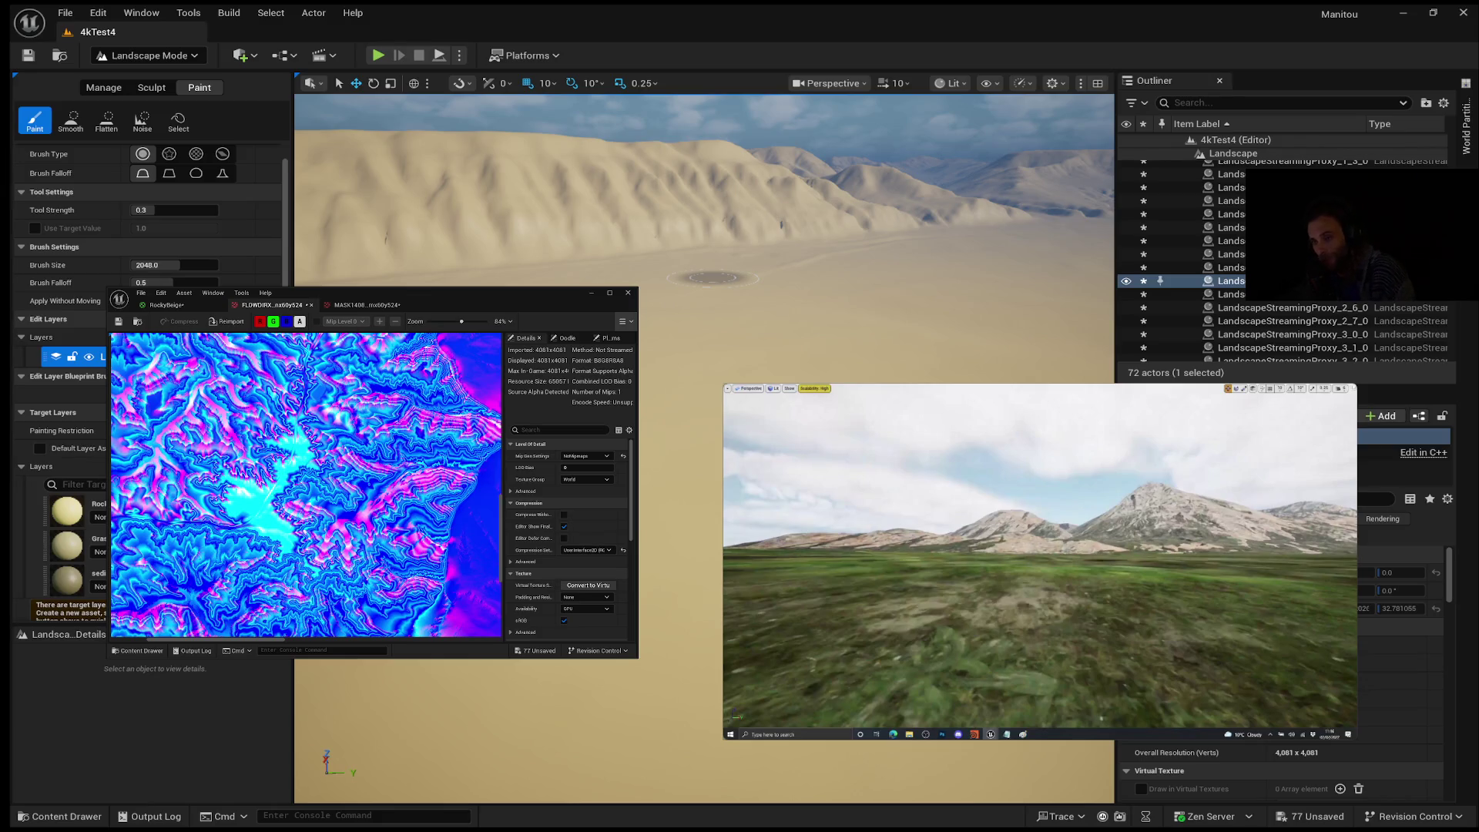
mouse_move(1017, 541)
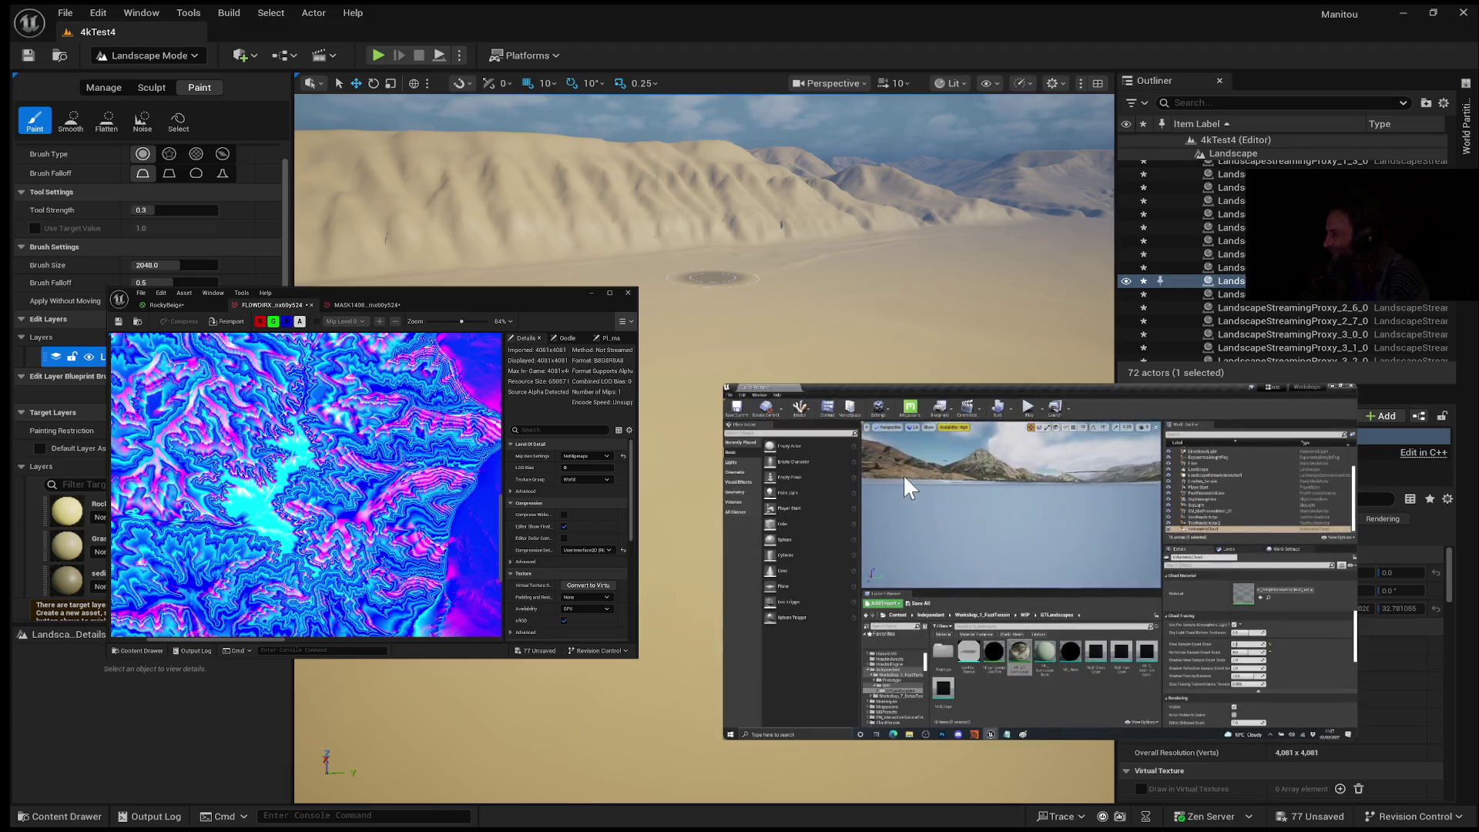
Step: Step through the Notepad to-do list, stopping at 9:25 on 'set up detail meshes (grass, rocks)'
mouse_move(900, 487)
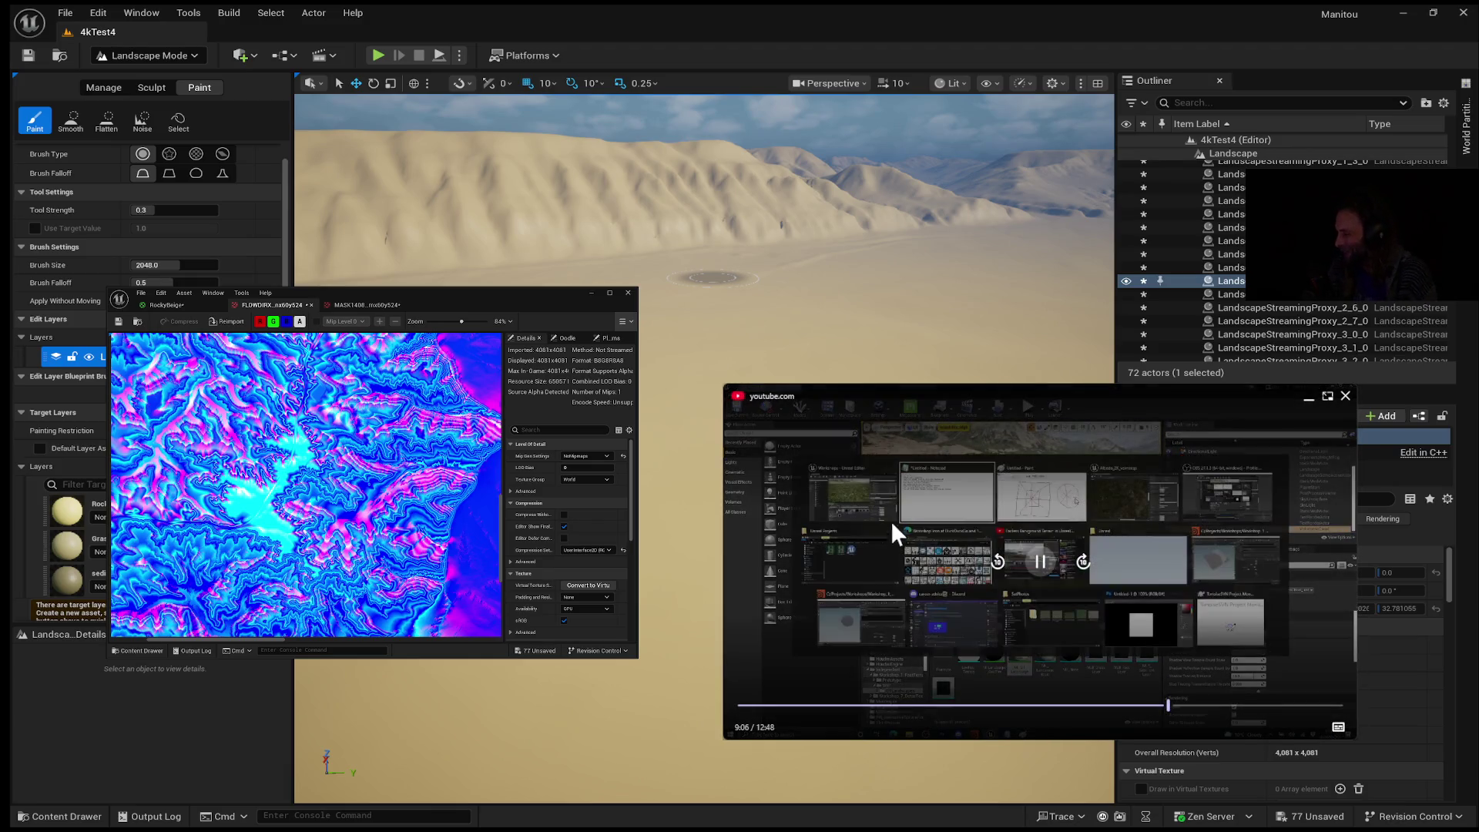
click(1036, 568)
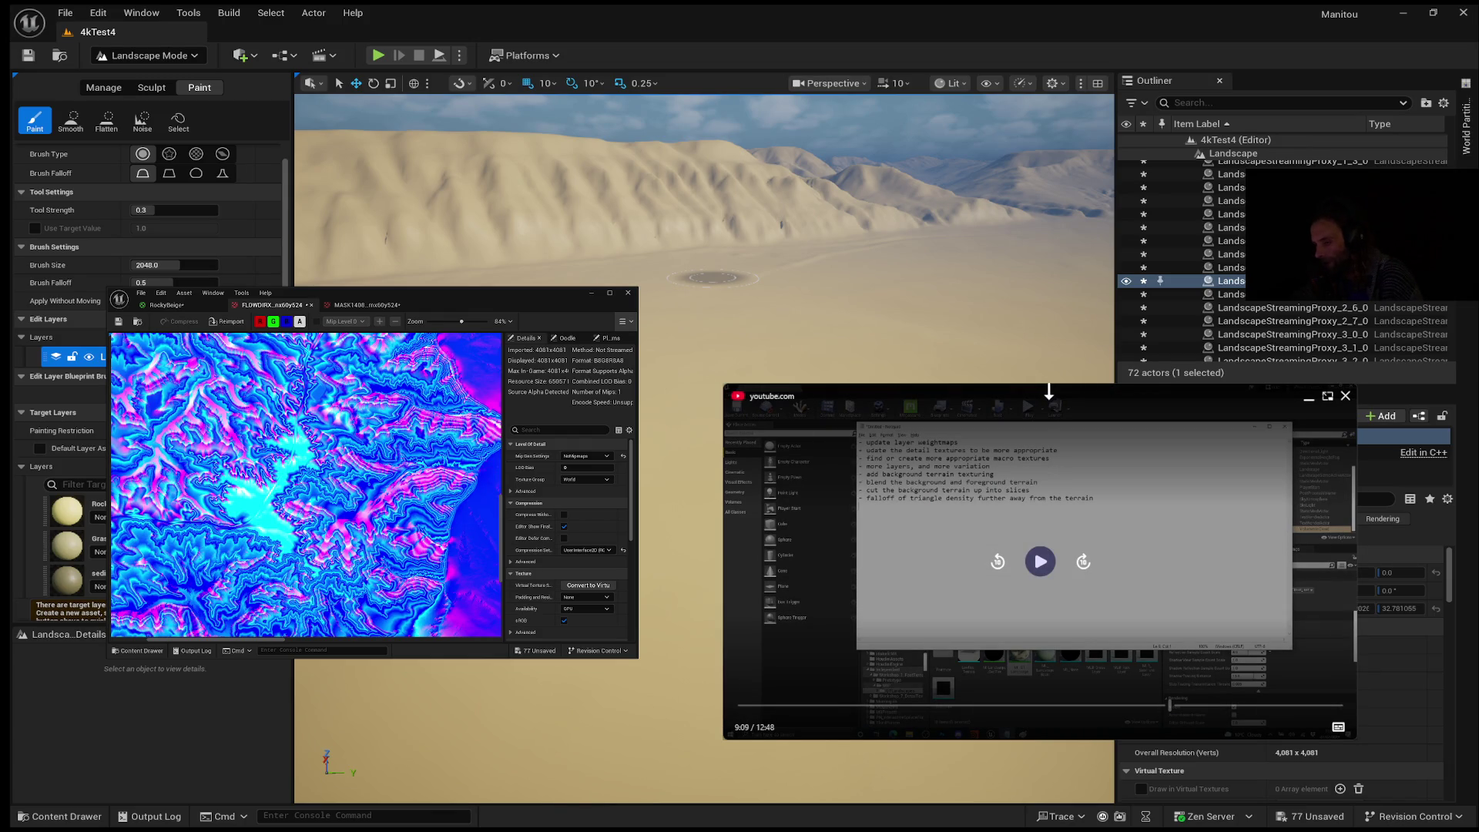
click(1036, 569)
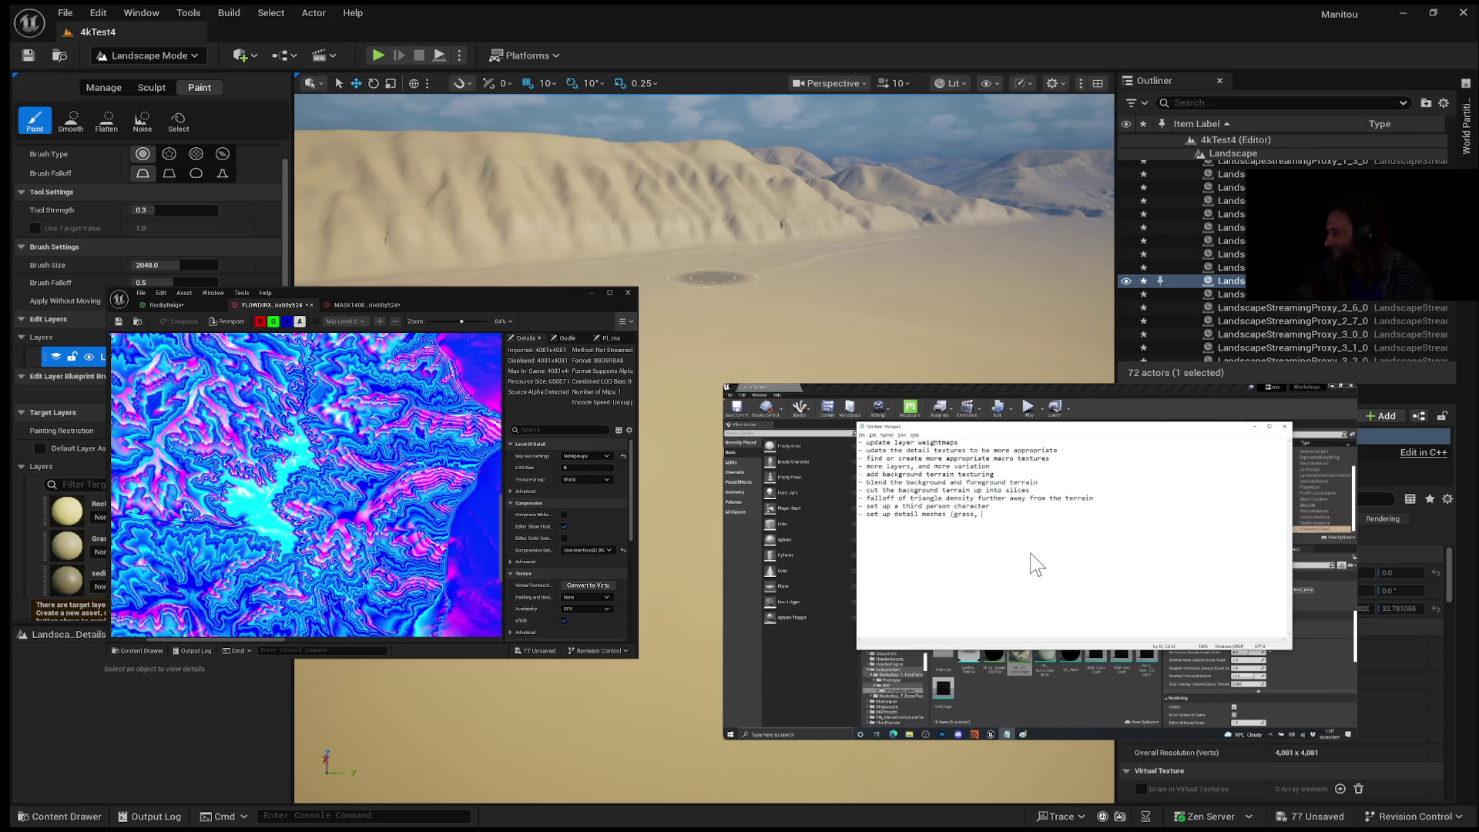
click(1045, 564)
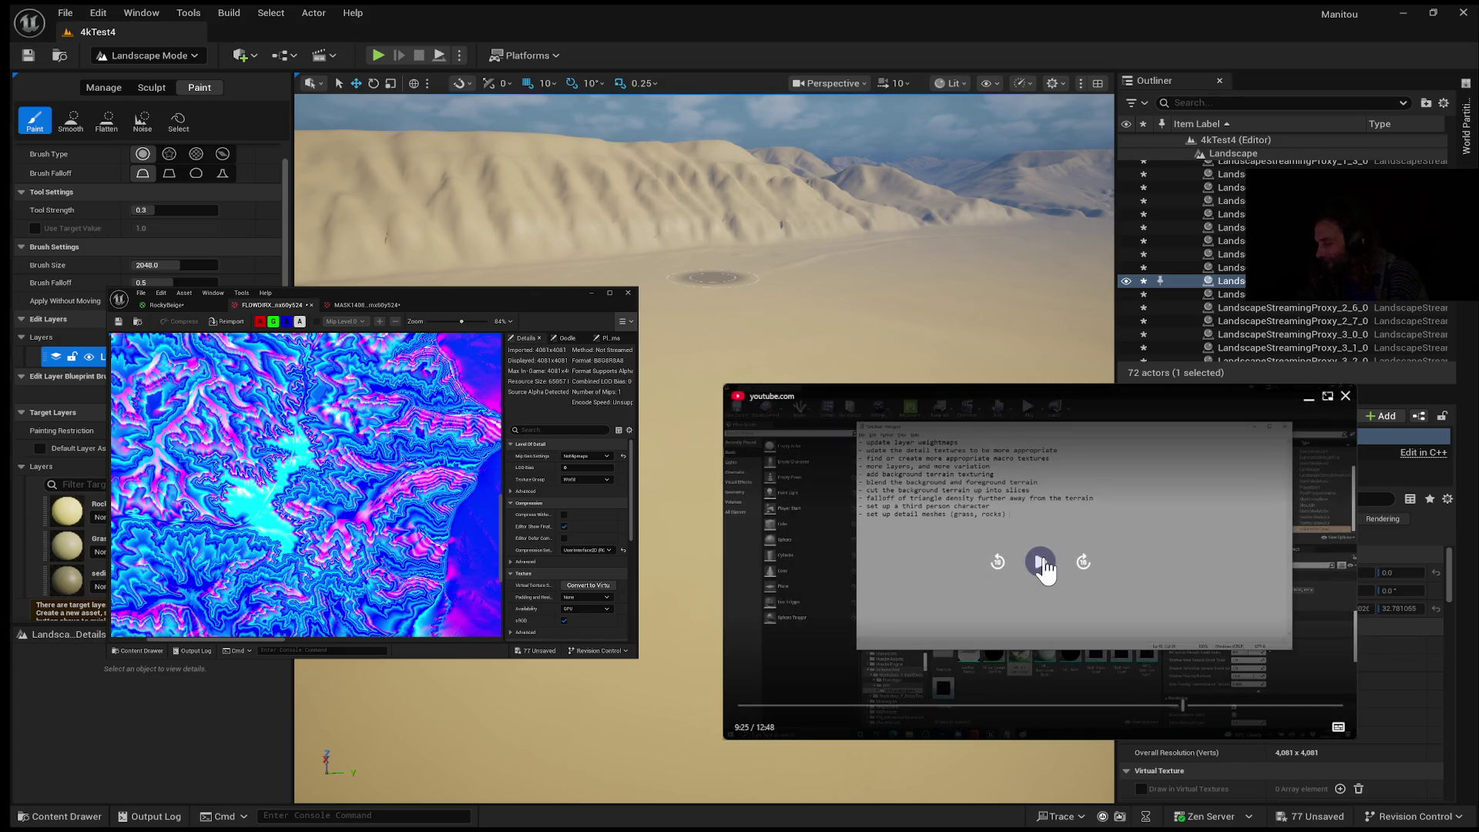
Step: Resume the reference video and let it reach the grassy mountain valley at 9:46
click(1043, 566)
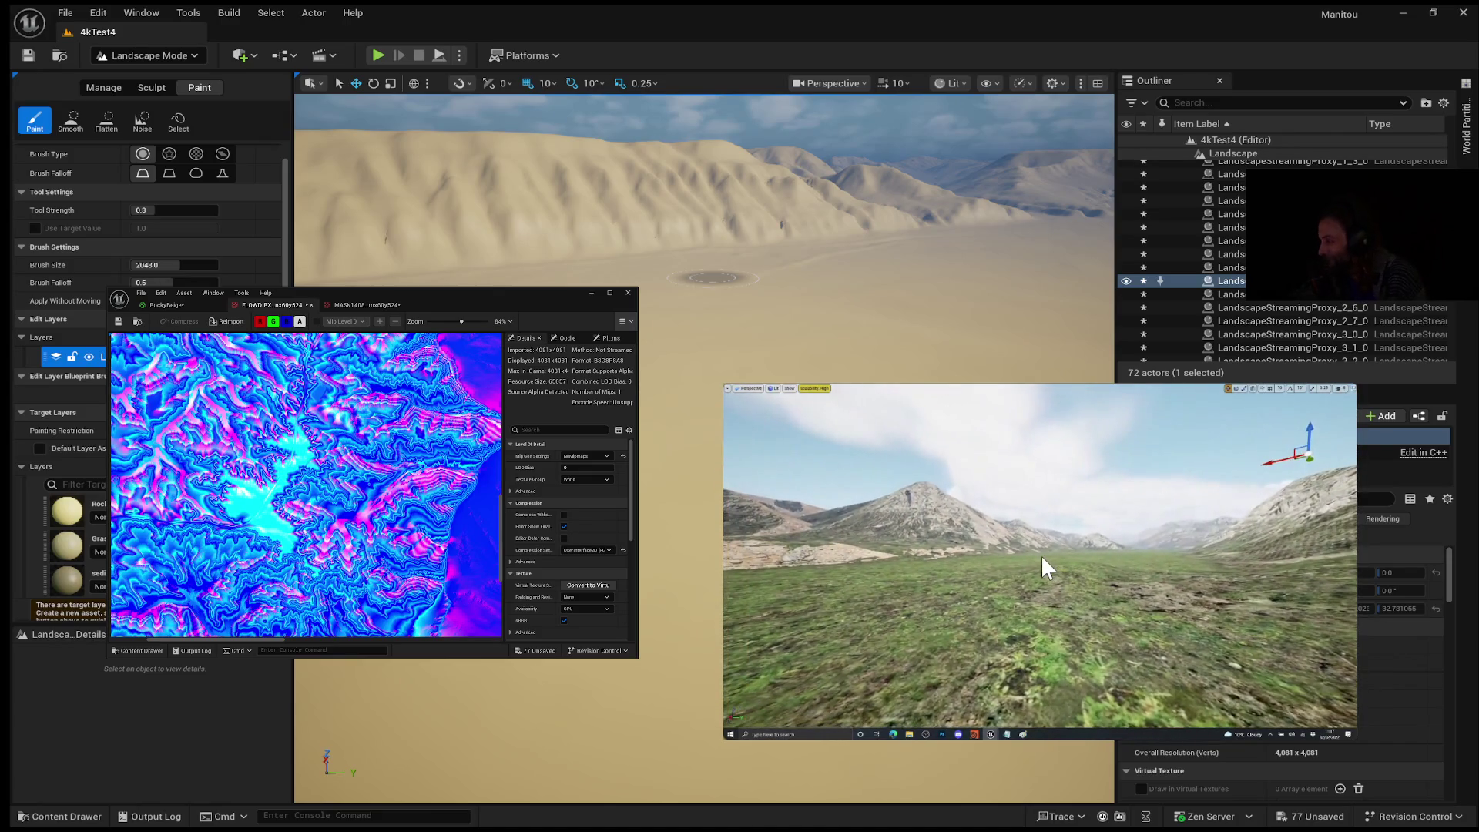
mouse_move(989, 574)
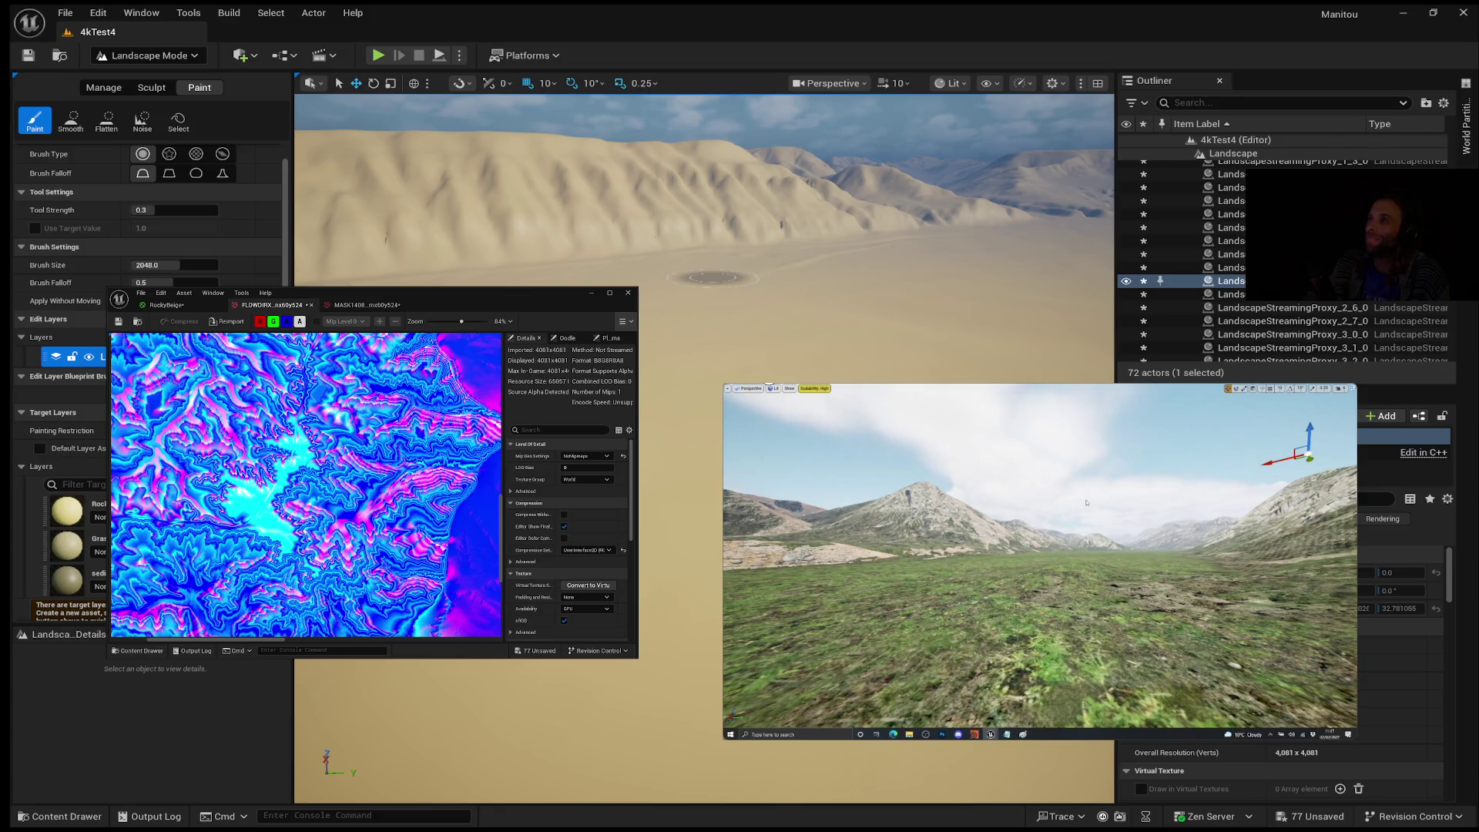
mouse_move(1204, 593)
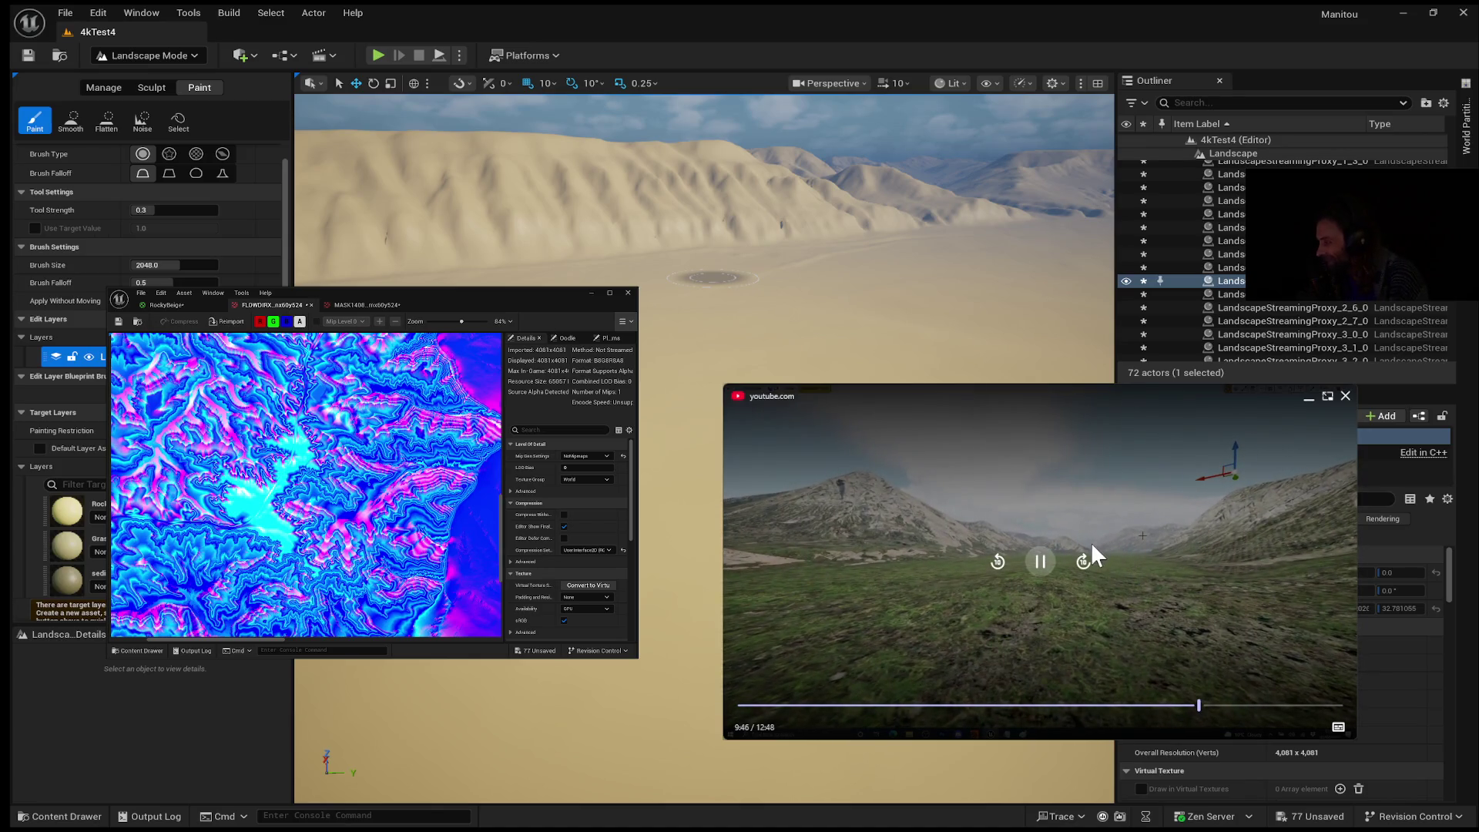
Step: Pause the reference video at 9:46, then resume its playback
click(1037, 544)
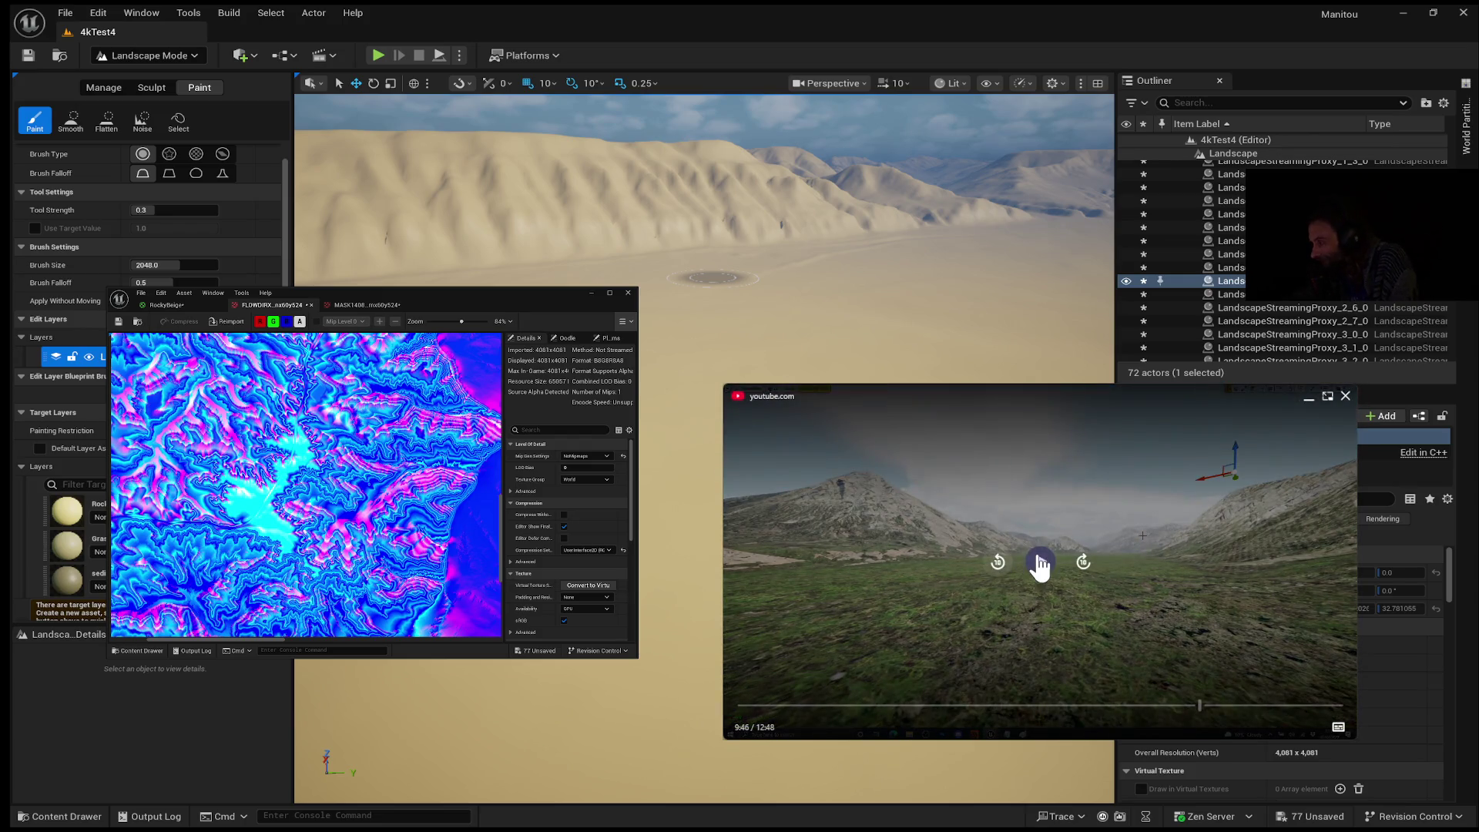
click(1040, 564)
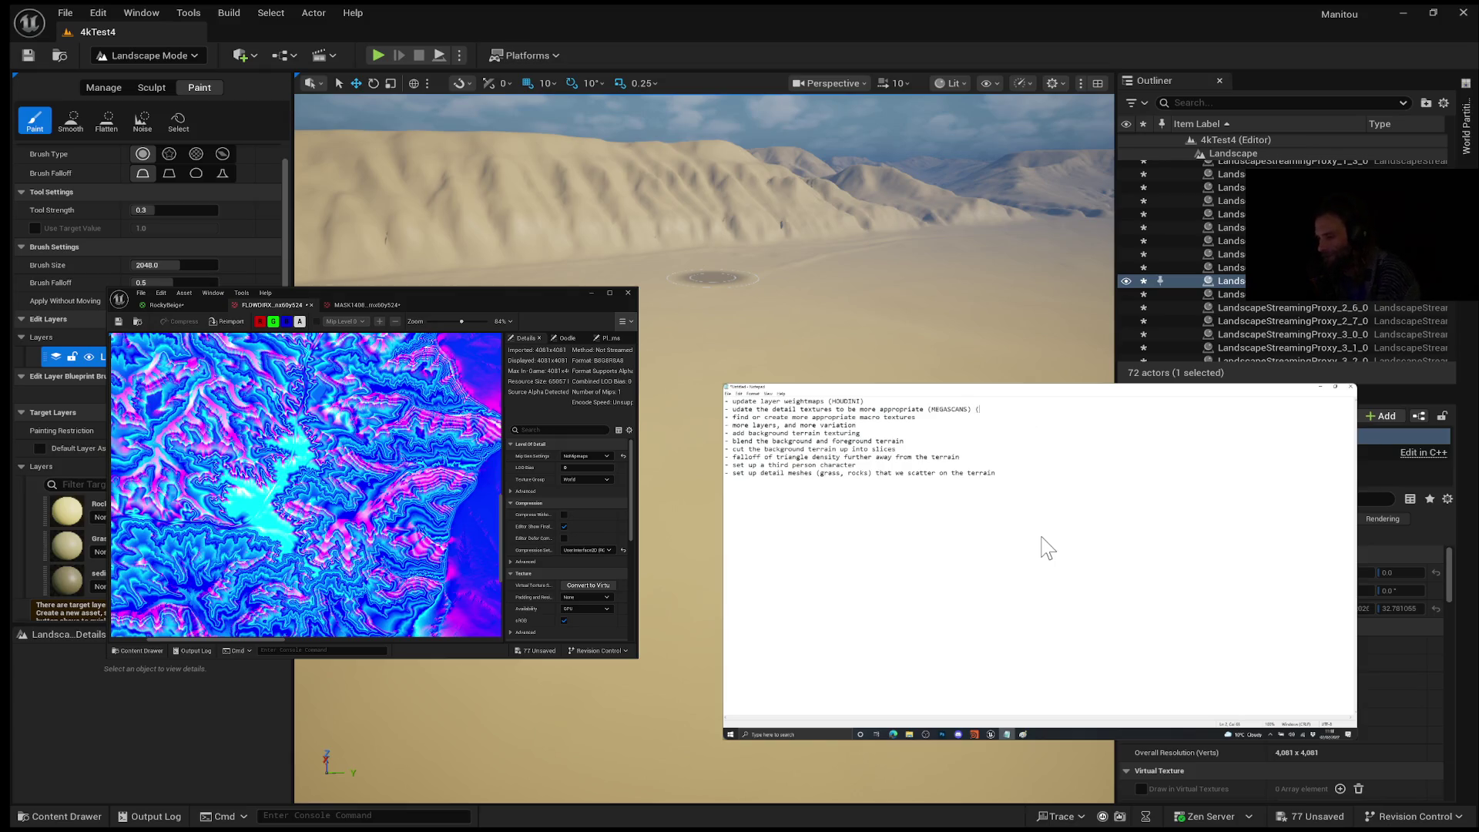
Step: Enlarge the flow map texture window, zoom out to the whole map, and pause the video at 10:41
drag(638, 659, 691, 744)
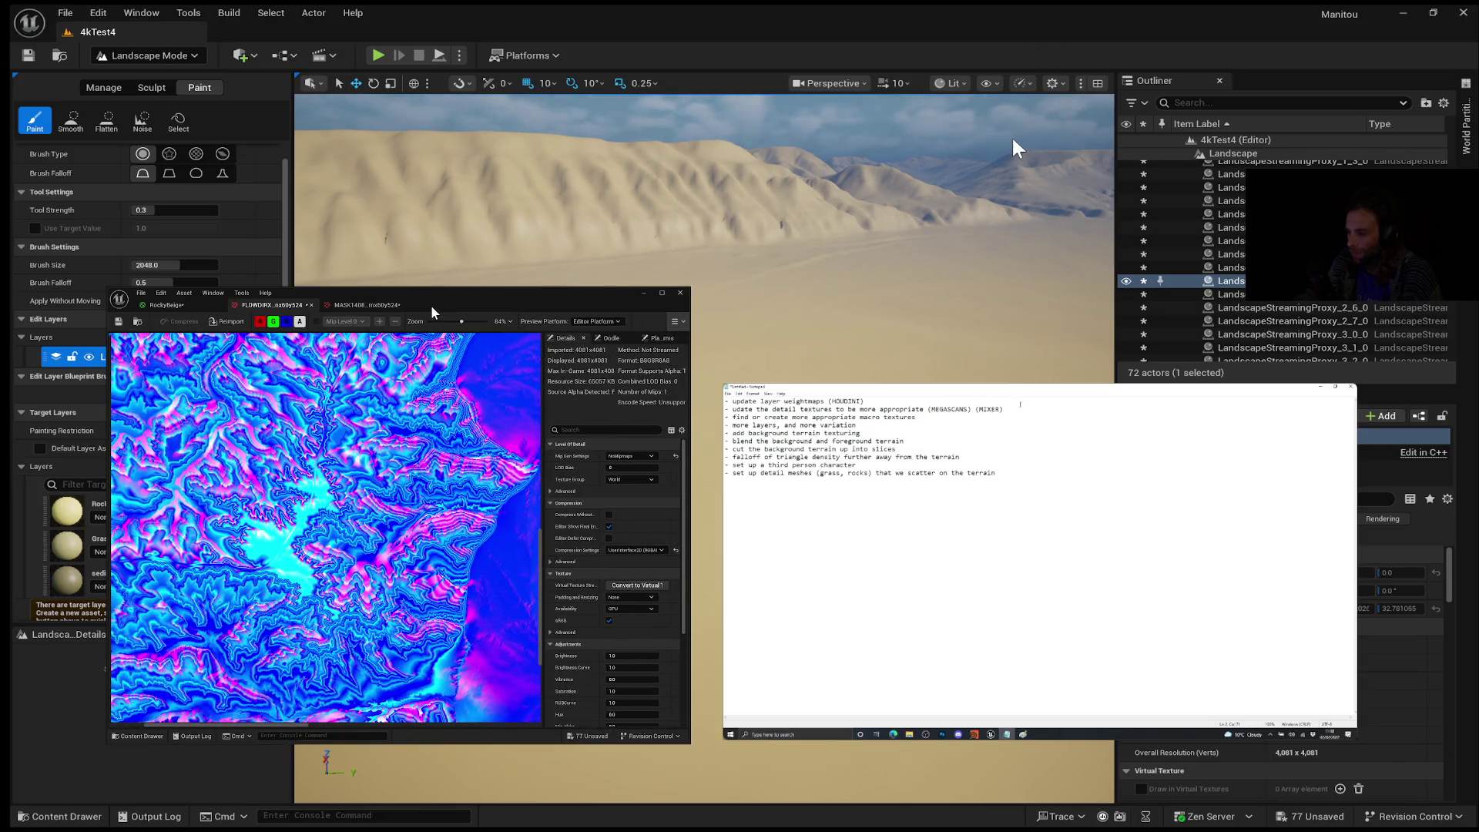
scroll(412, 477, down, 4)
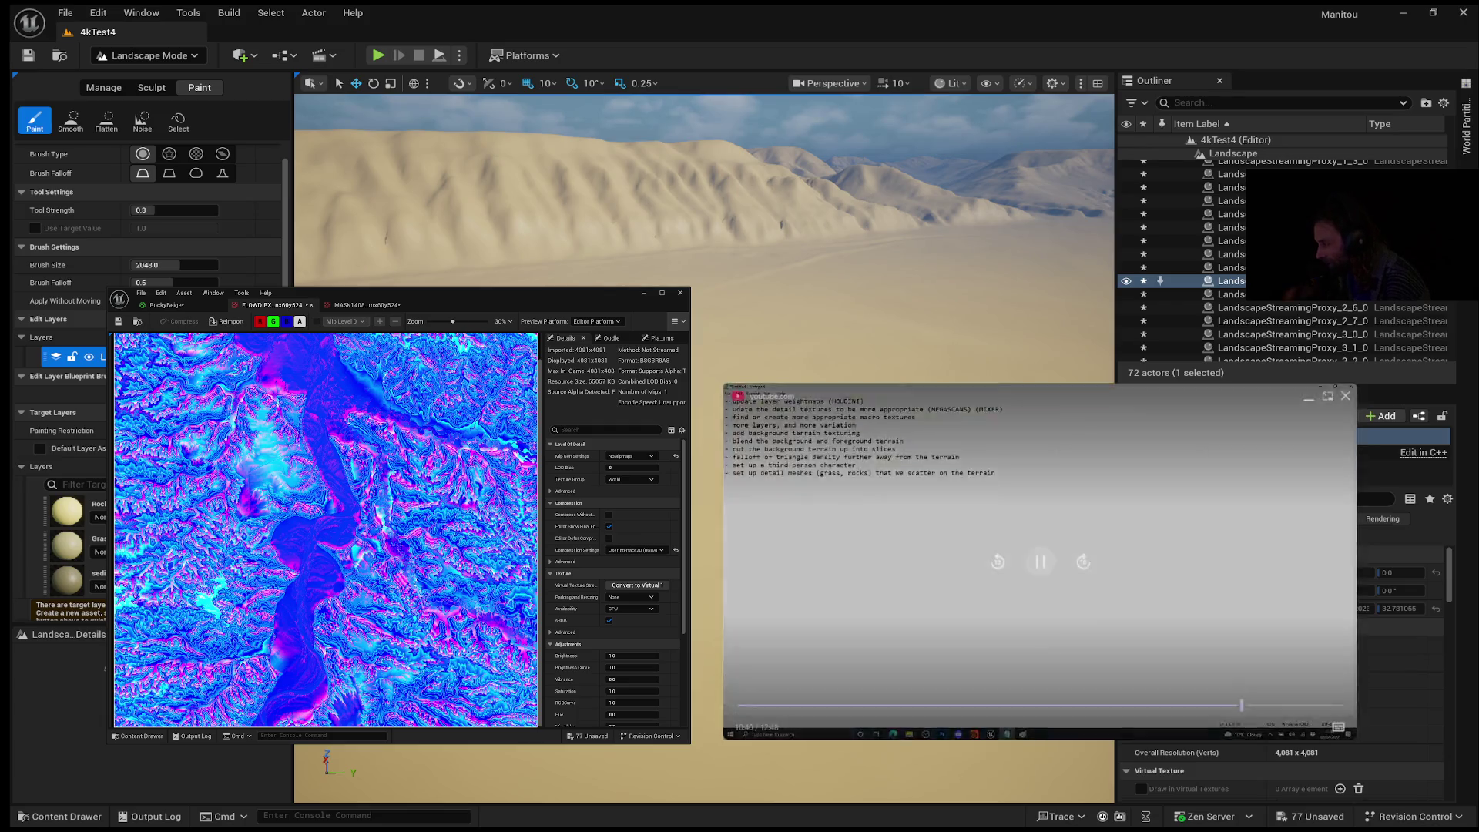
click(1040, 562)
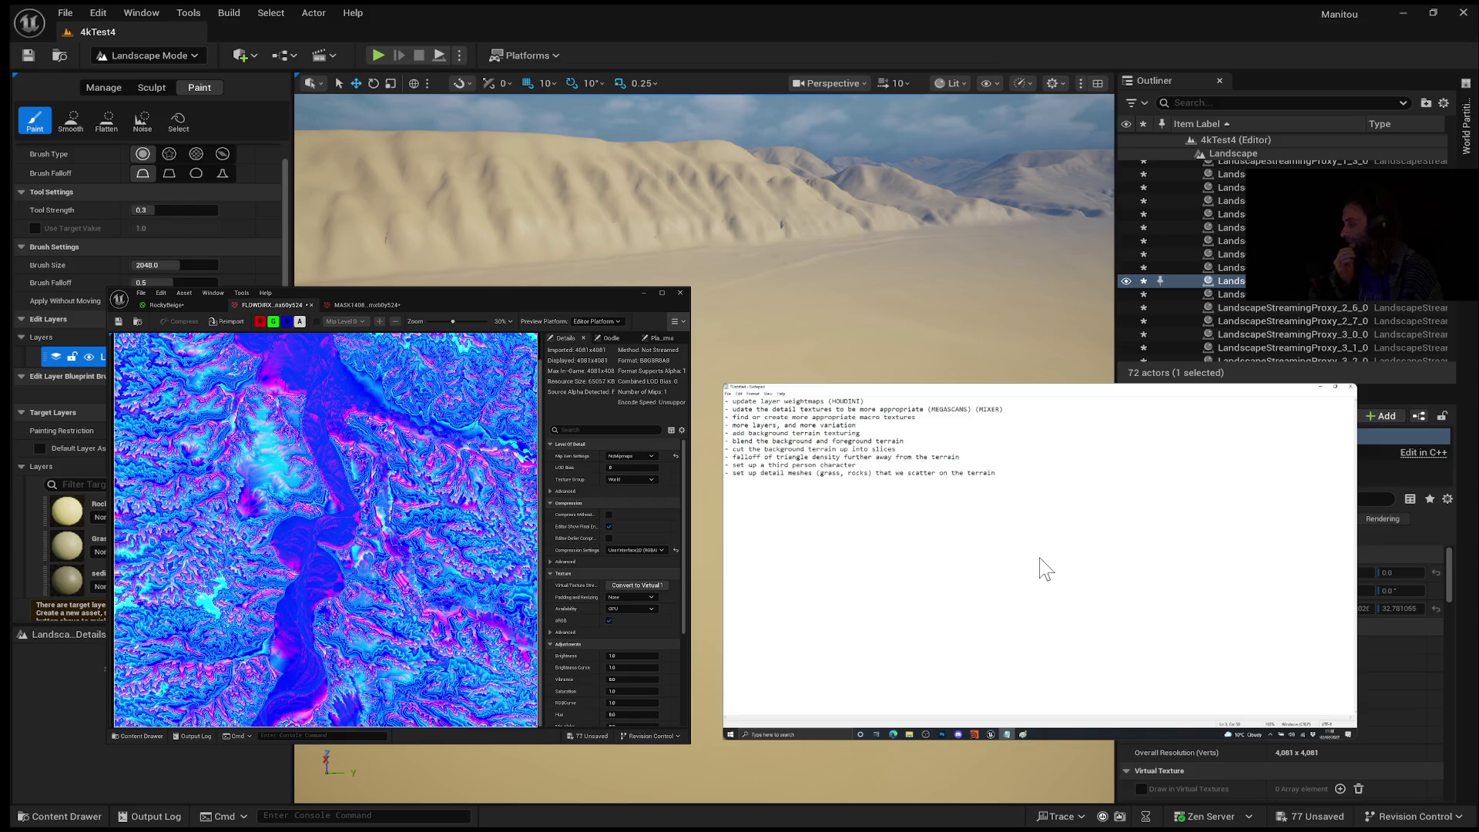
mouse_move(1041, 566)
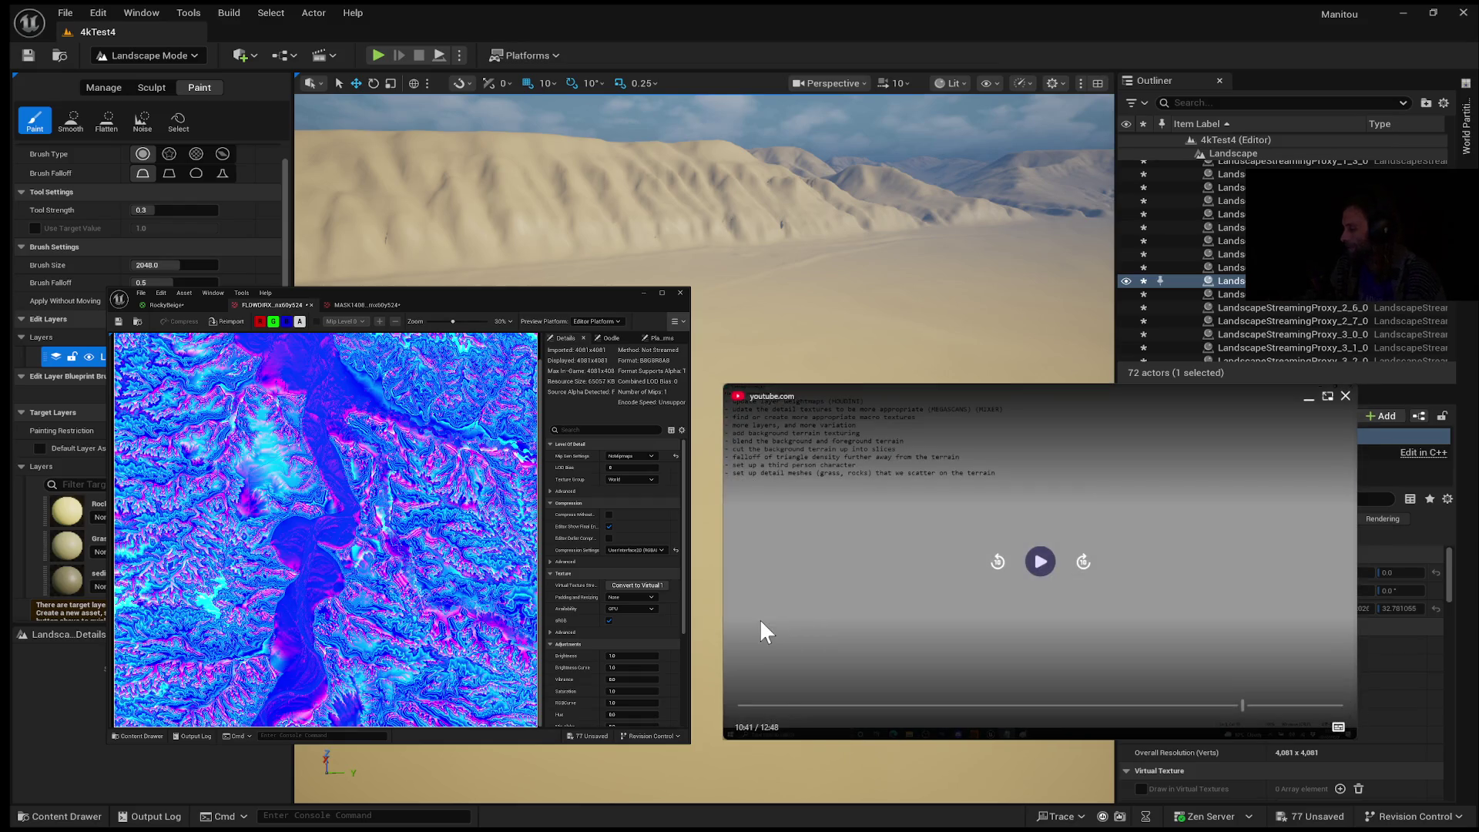
Step: Play the reference video on to 10:49 and pause it there
click(1041, 562)
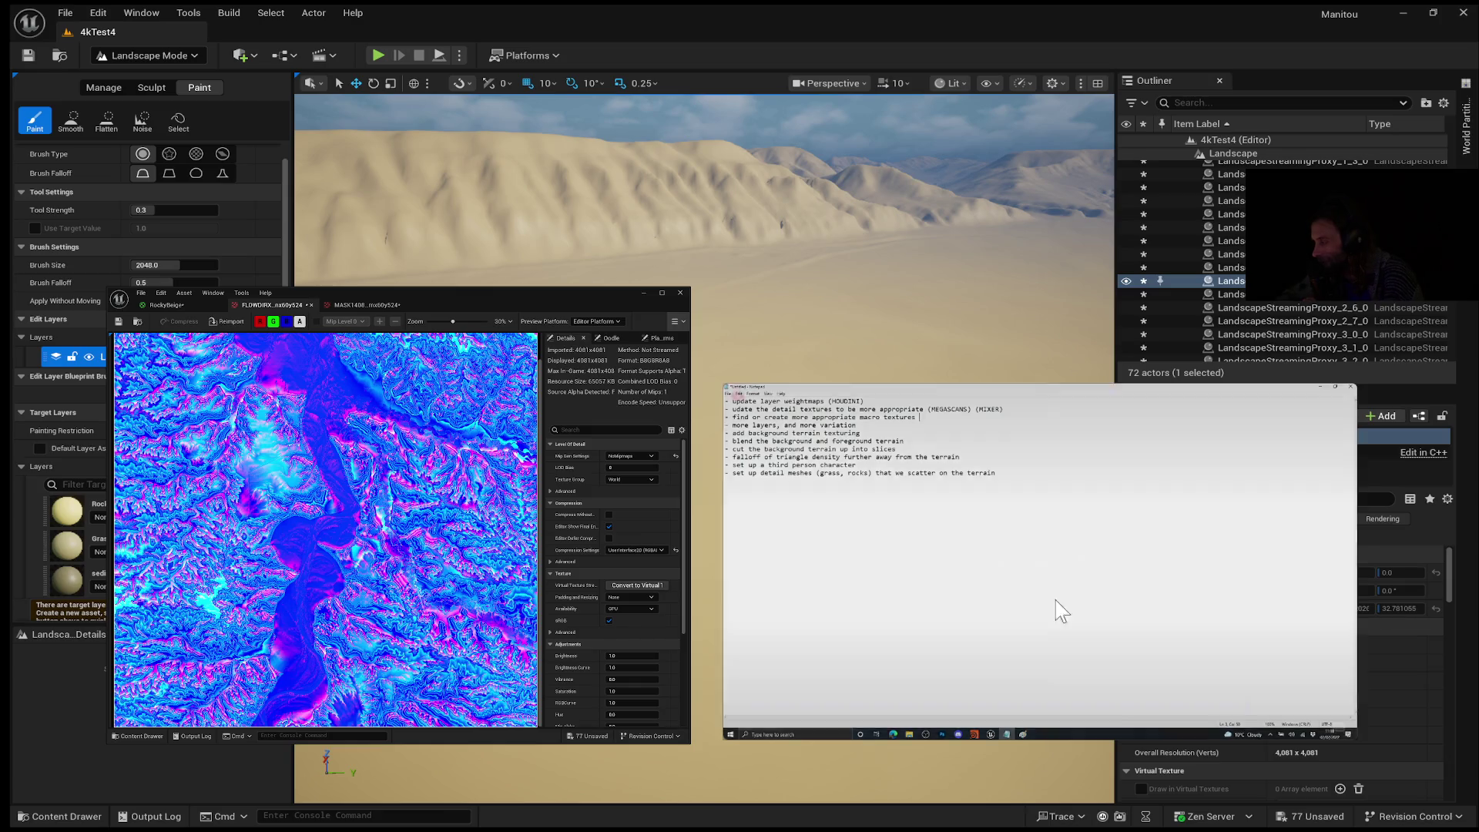
click(1040, 561)
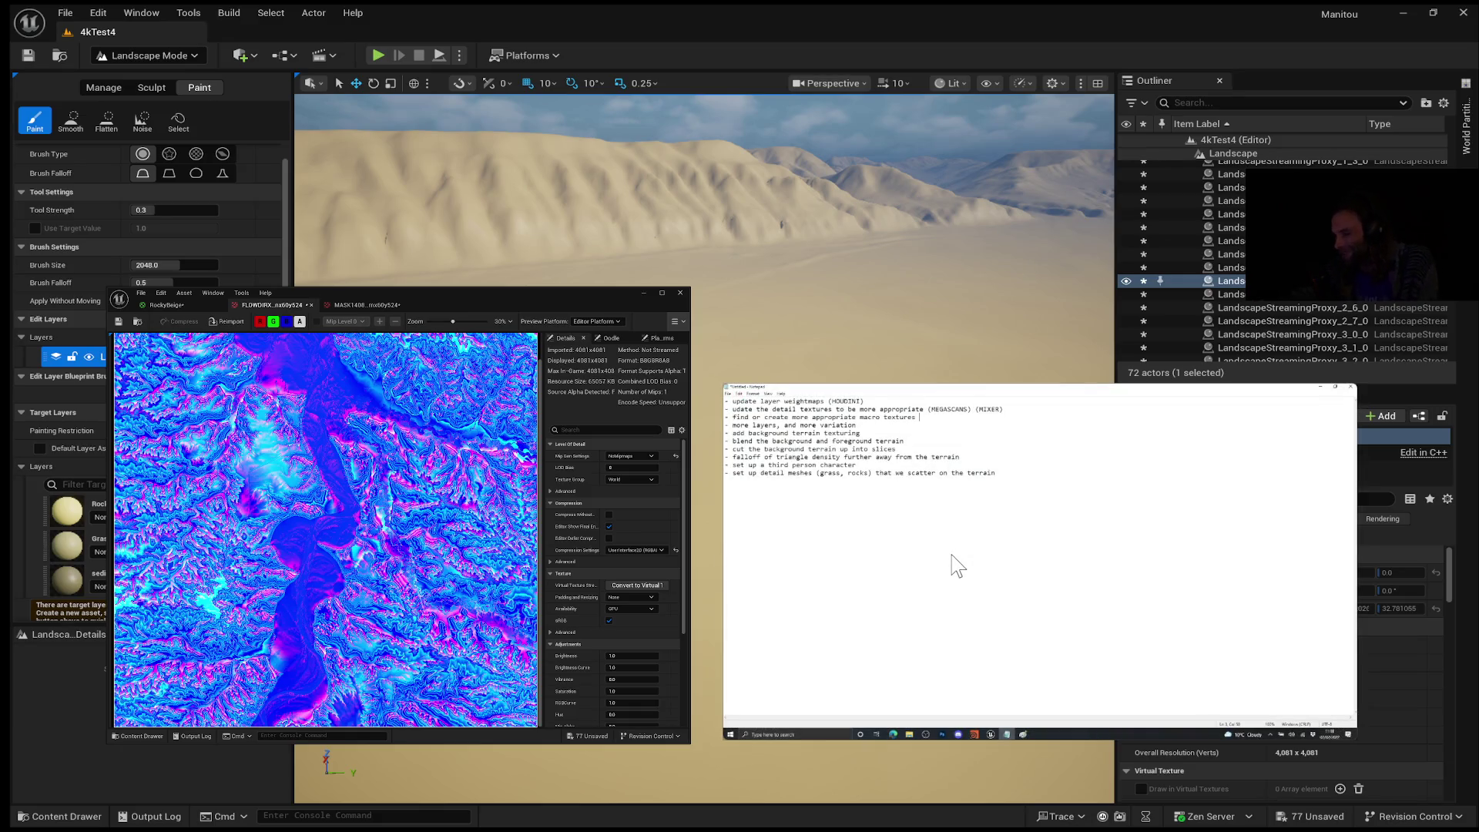
mouse_move(991, 568)
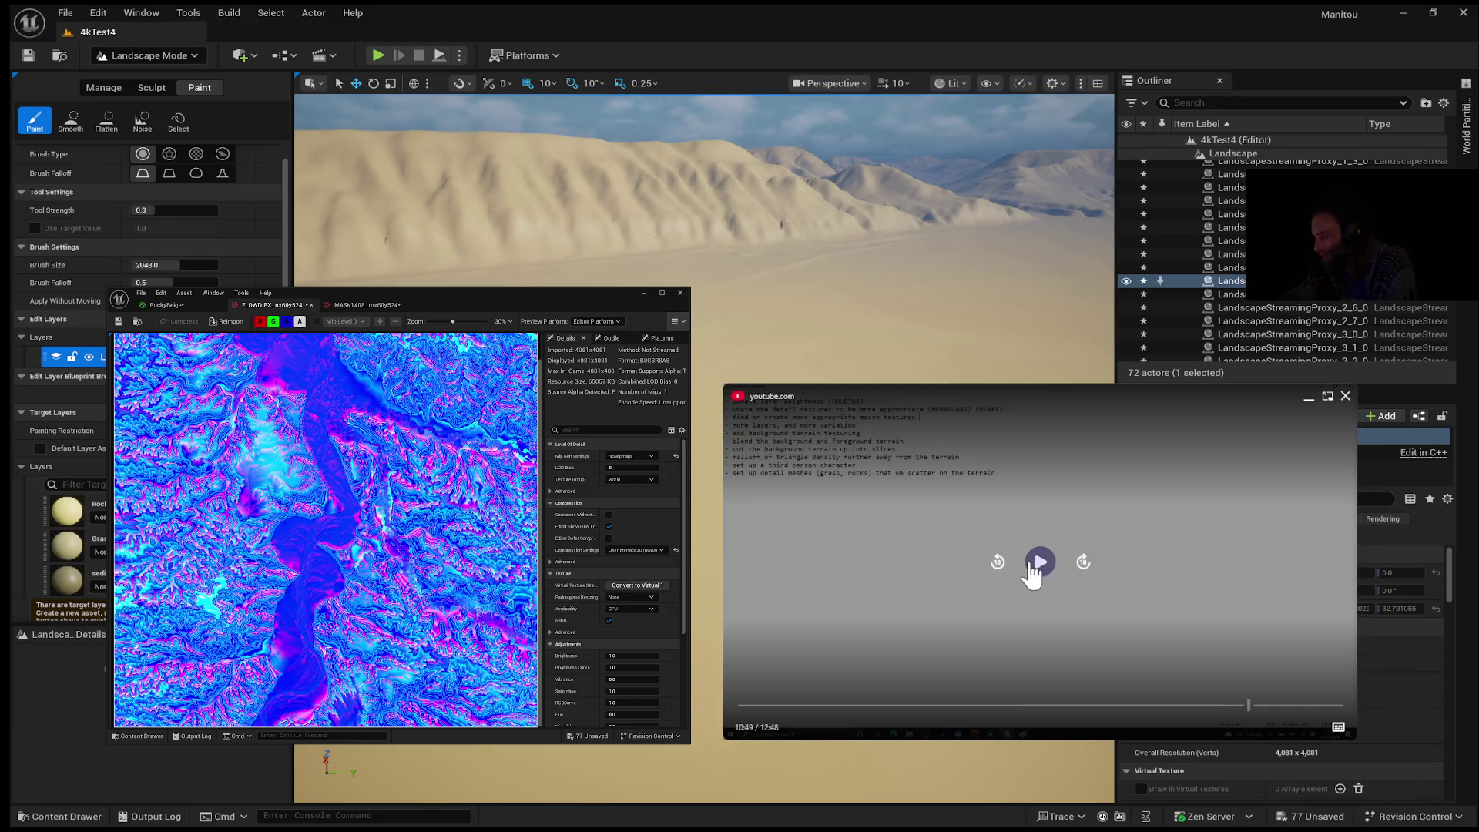
Step: Step through the reference video with repeated short plays and pauses, leaving it playing
click(1038, 567)
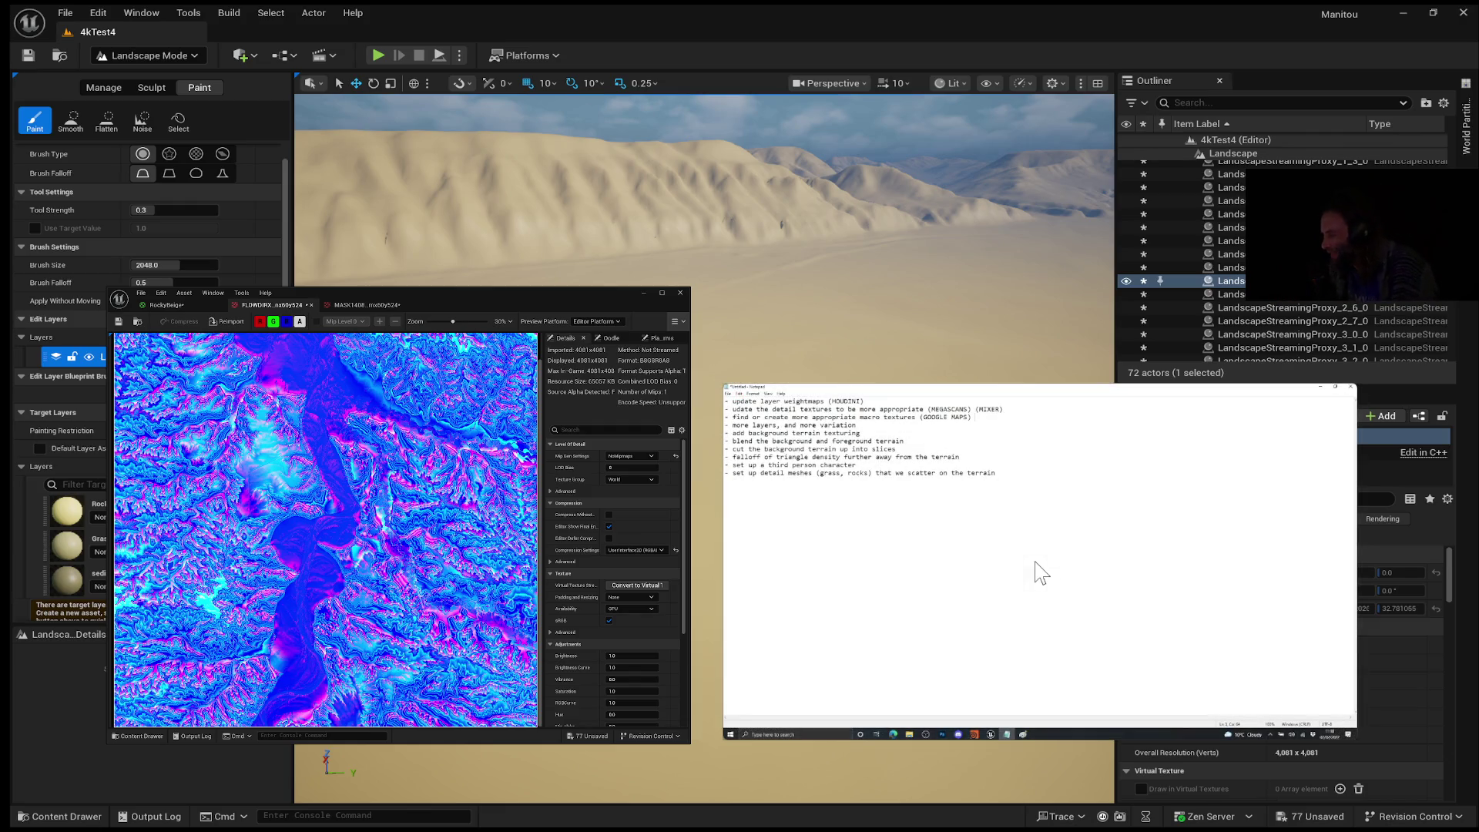
click(1038, 568)
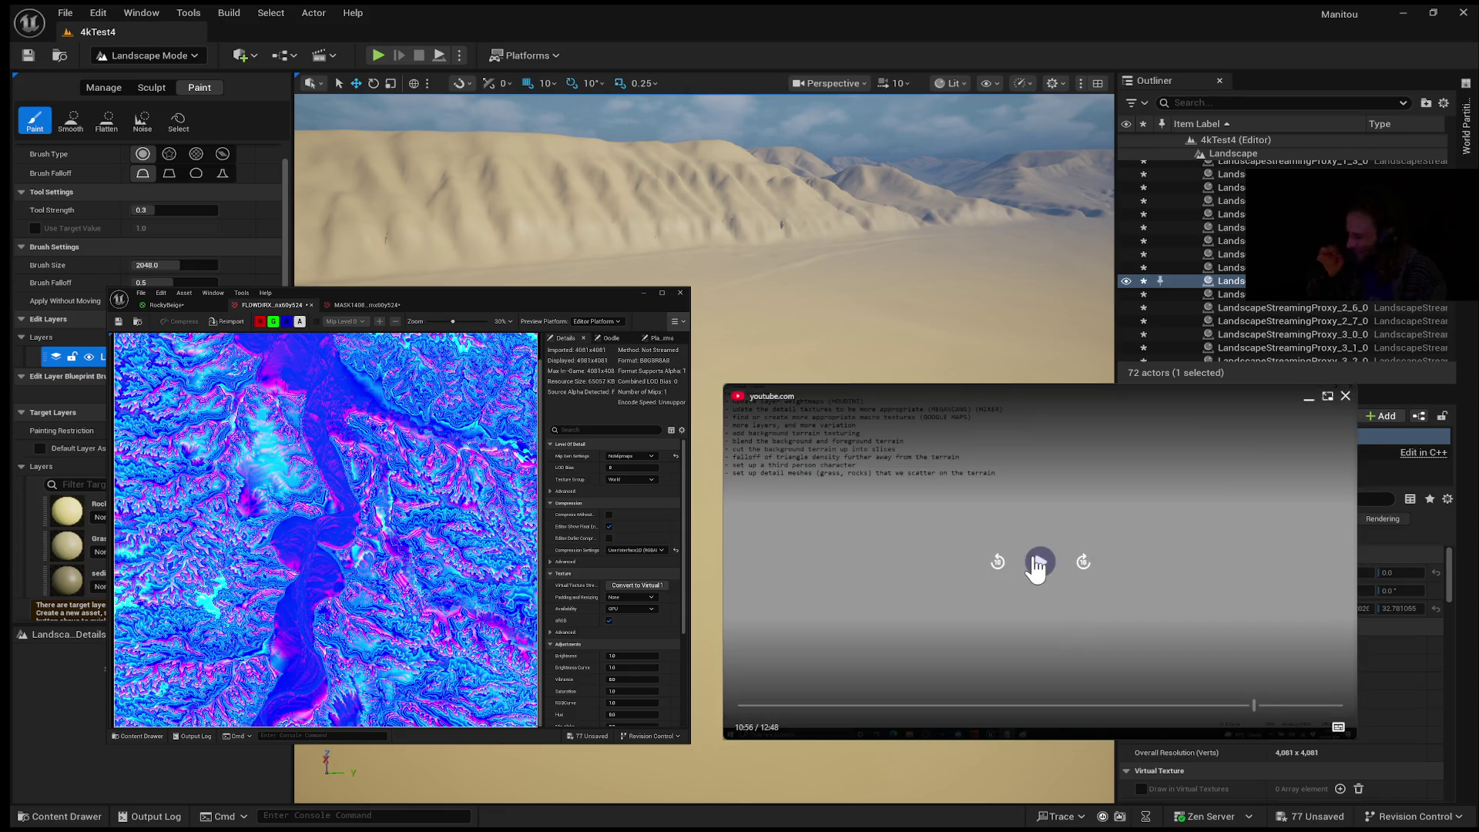
mouse_move(1040, 568)
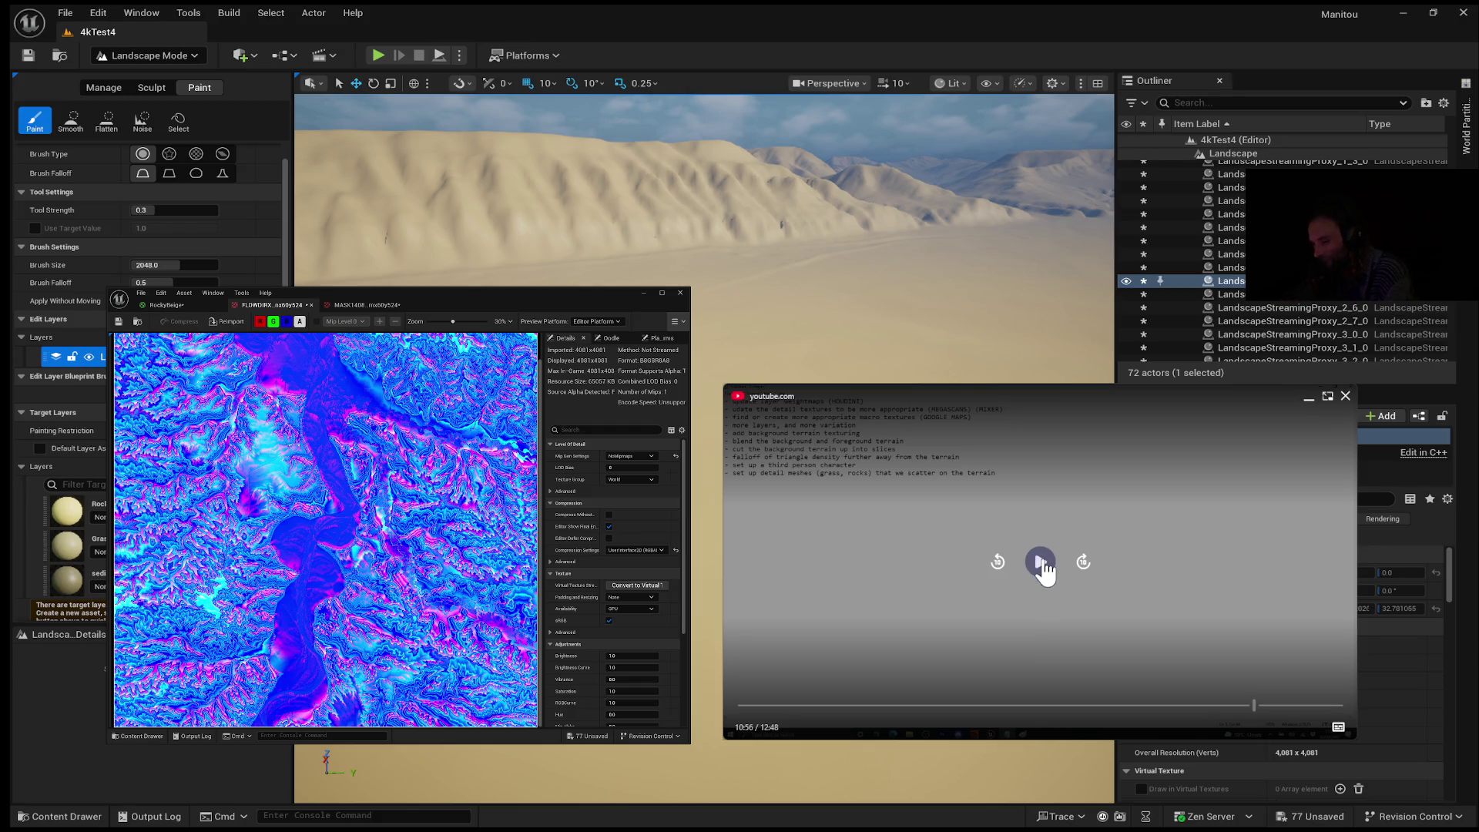
click(1042, 560)
click(1042, 565)
click(978, 533)
mouse_move(981, 554)
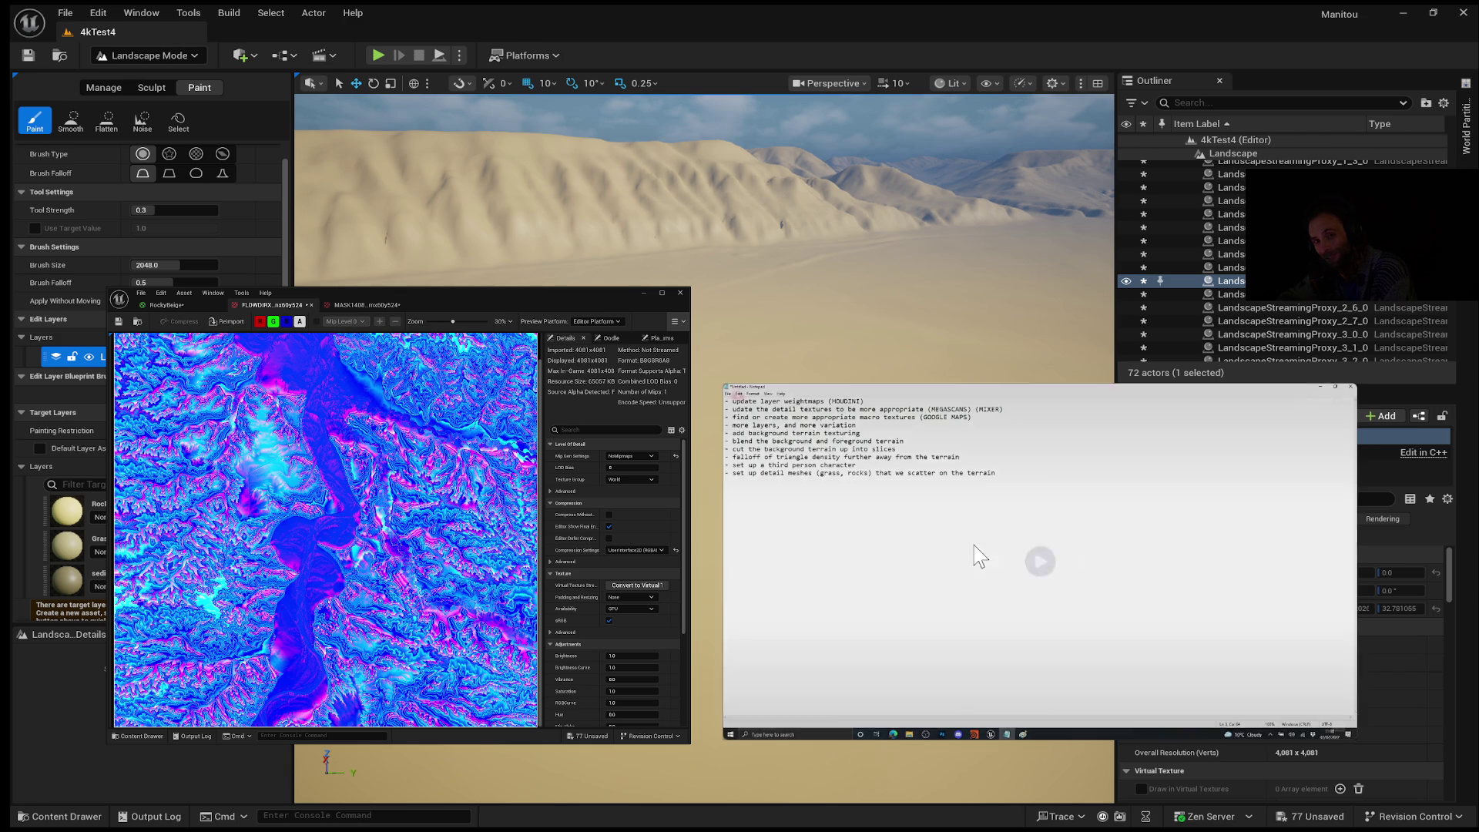
click(1040, 566)
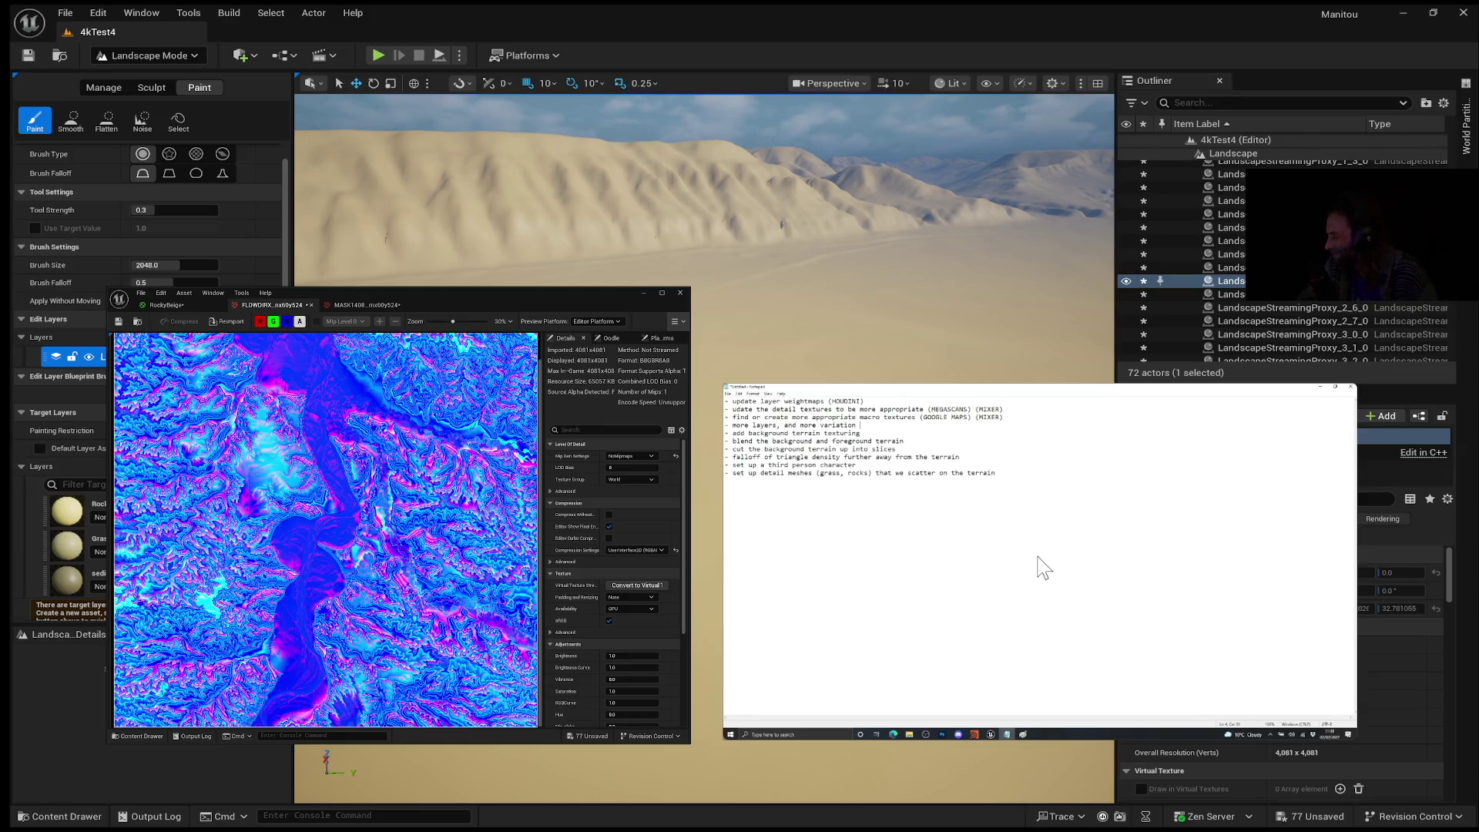
Step: Tag 'more layers, and more variation' with (HOUDINI) in the to-do list
text((HO)
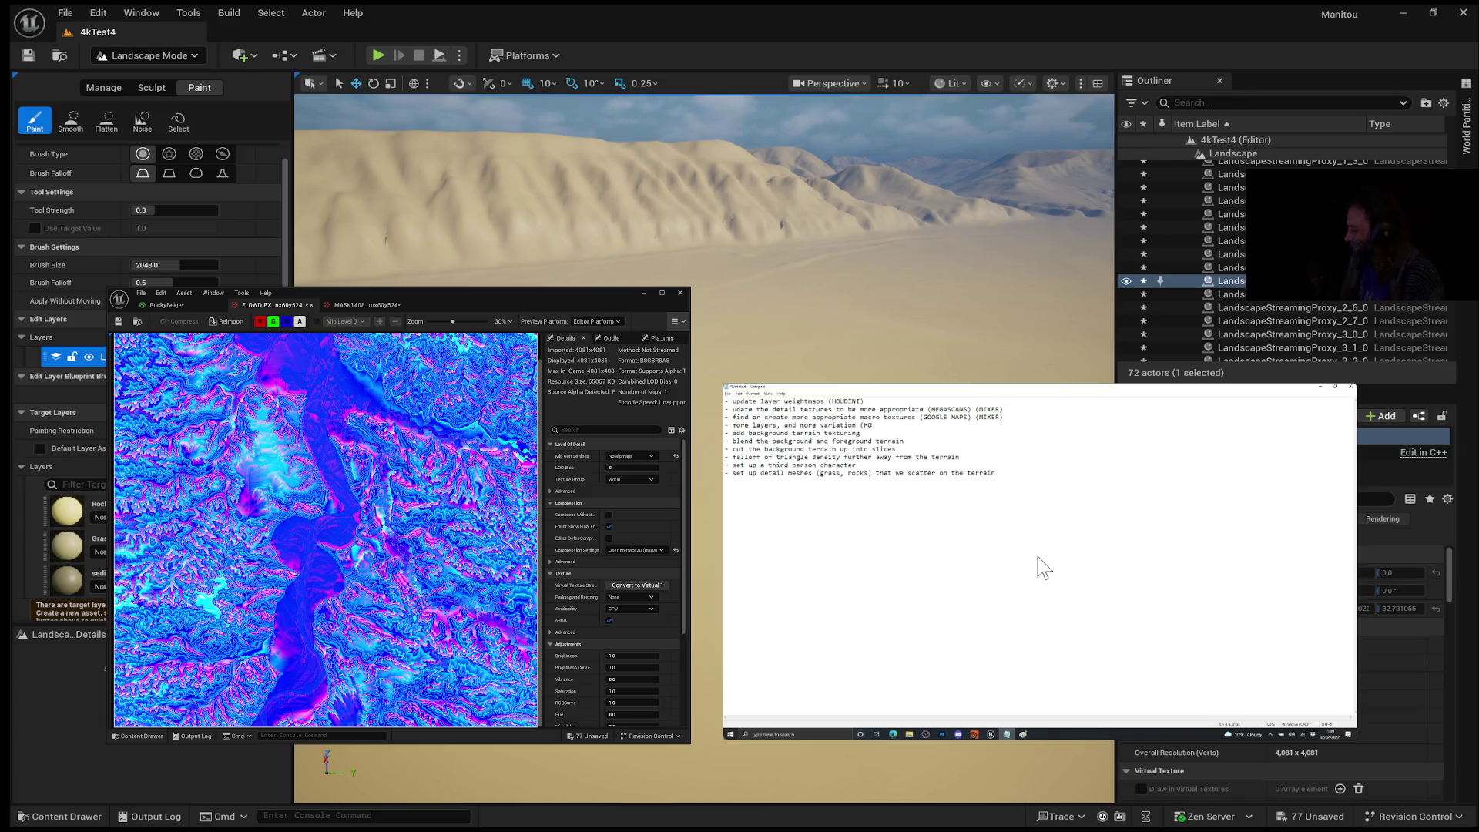
text(UDINI))
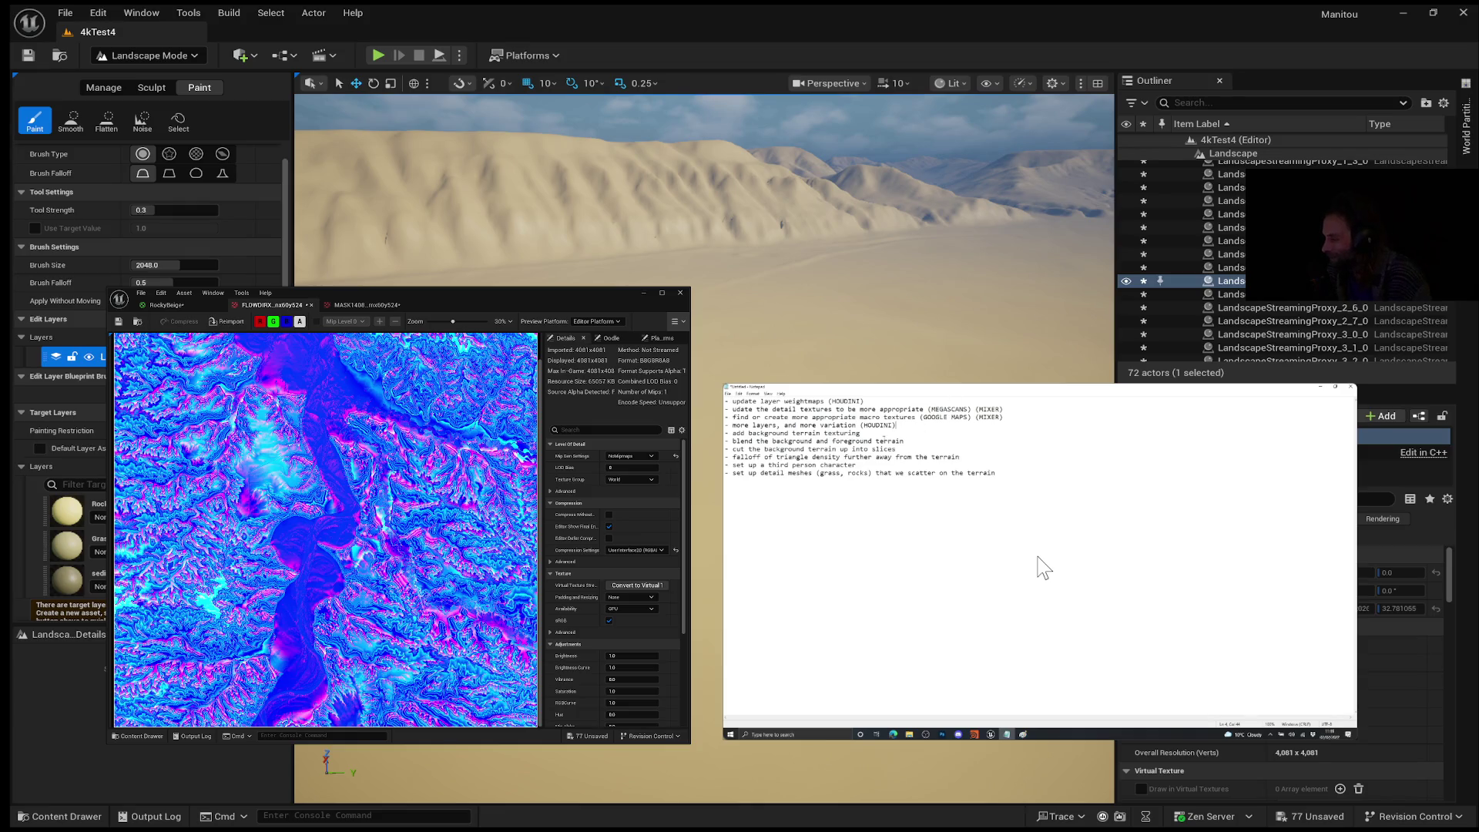
mouse_move(1044, 568)
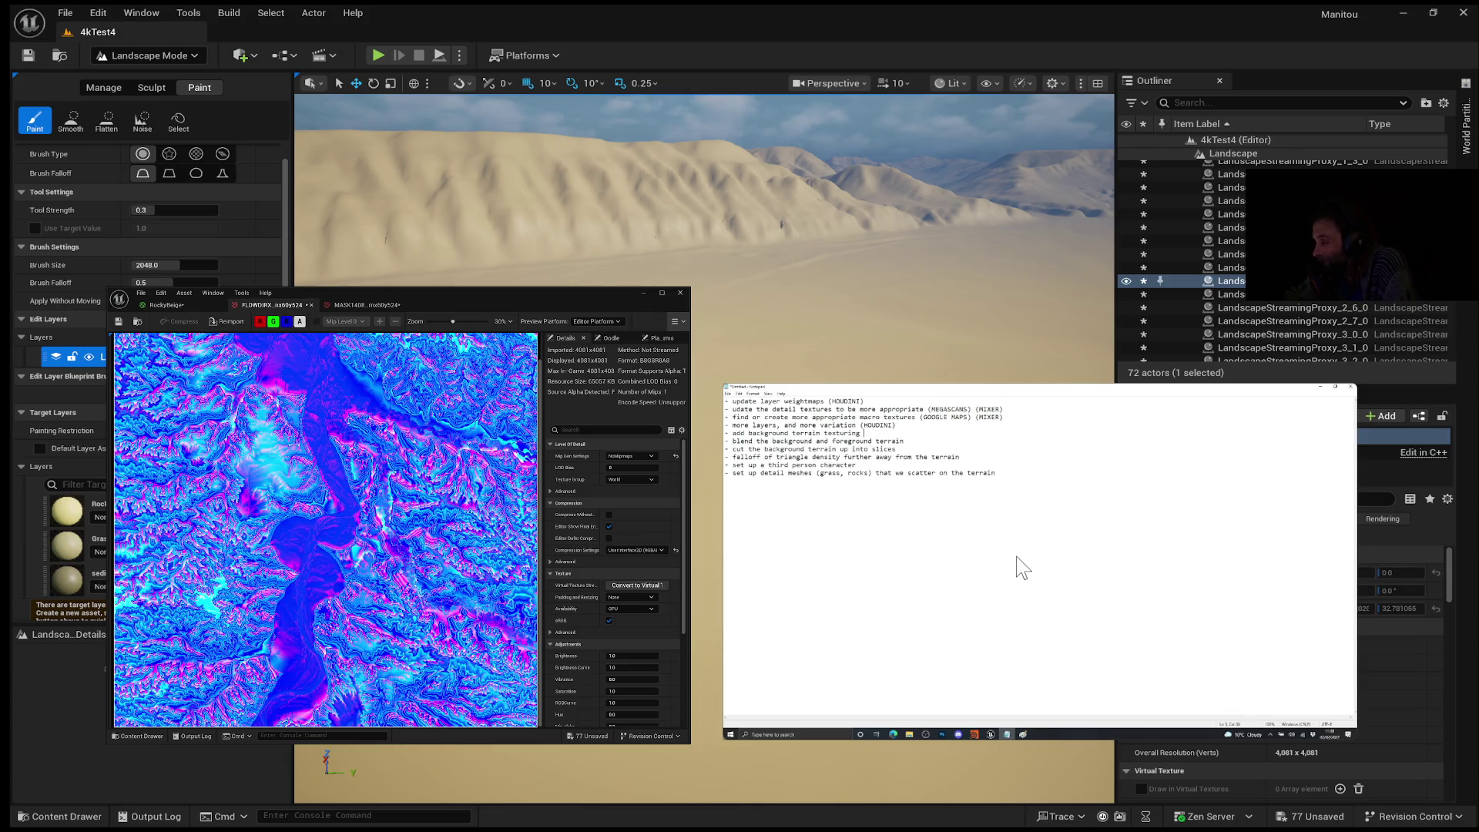
Step: Advance the reference video in short bursts, leaving it paused near 11:23
mouse_move(1111, 659)
mouse_move(886, 709)
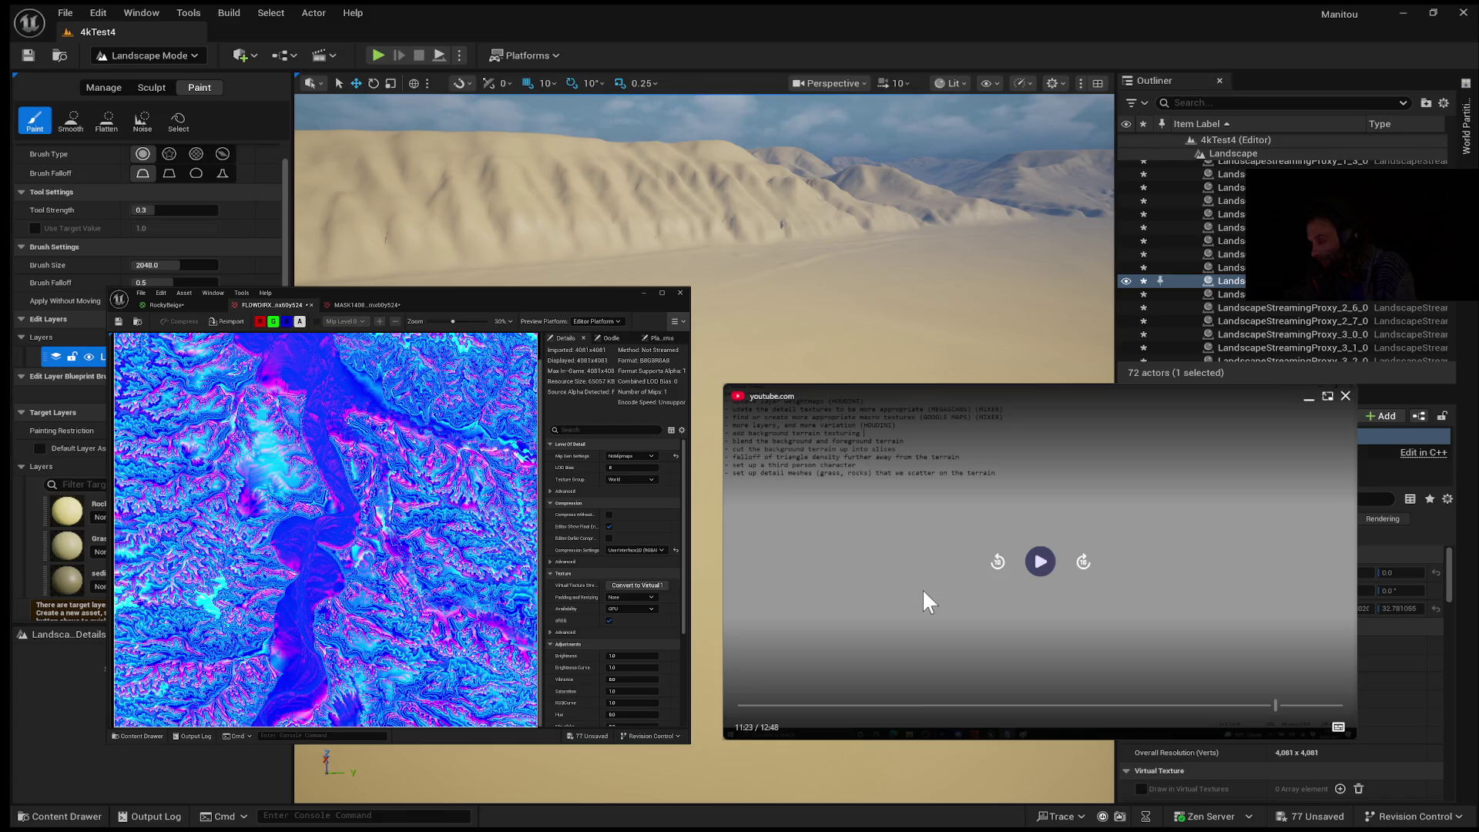
click(1019, 552)
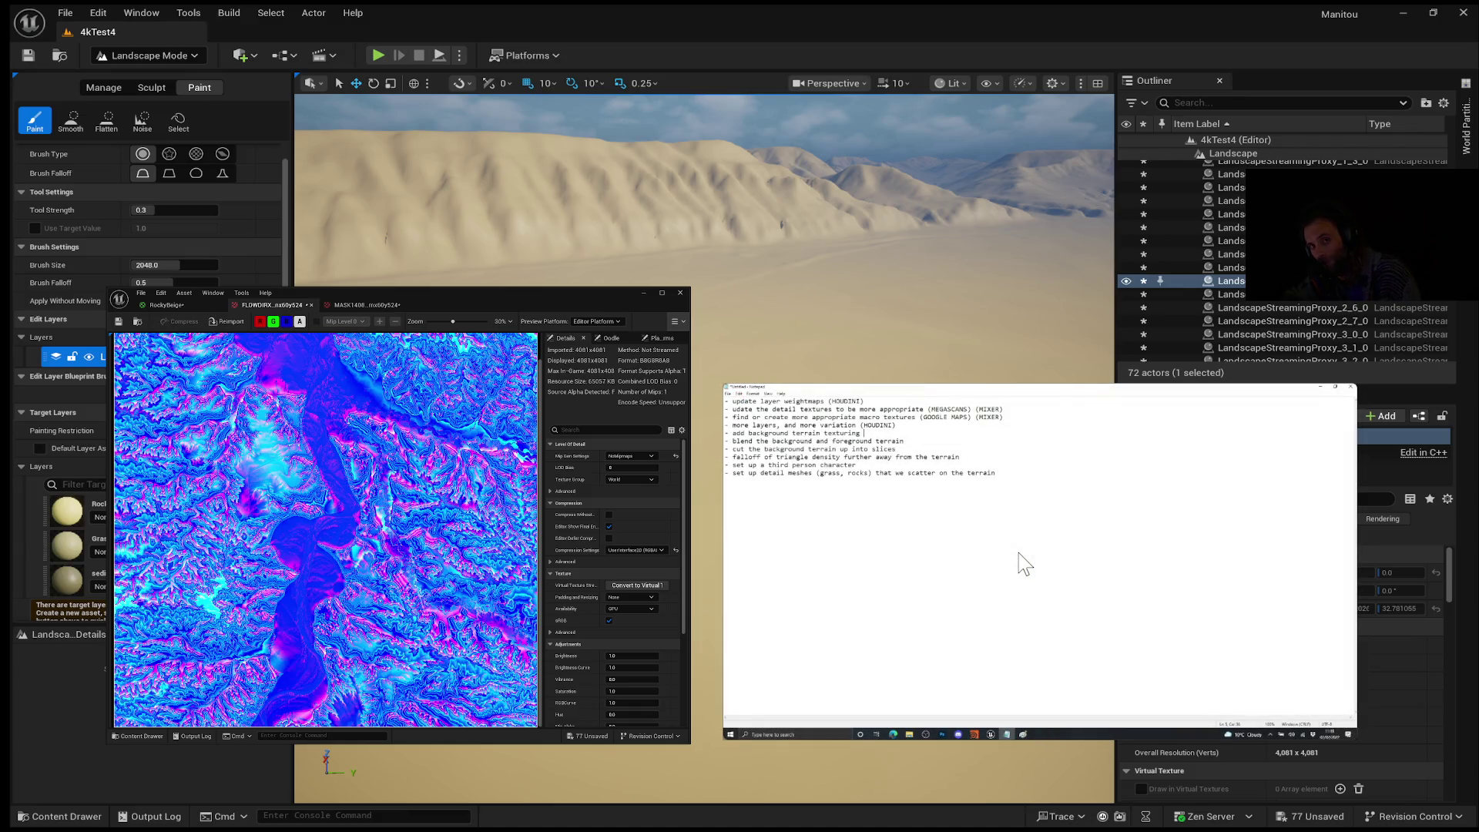
click(1019, 551)
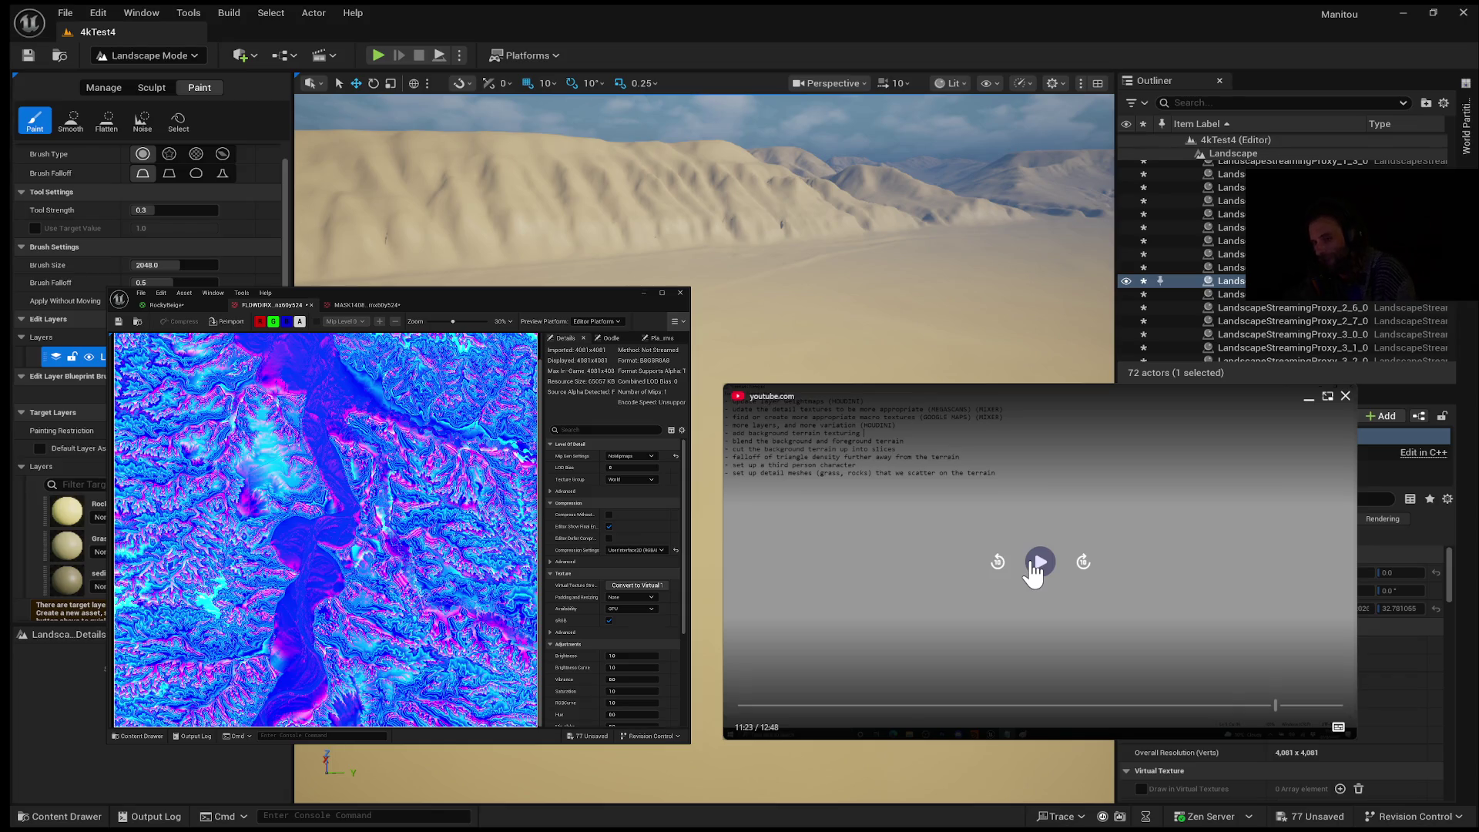
click(1038, 562)
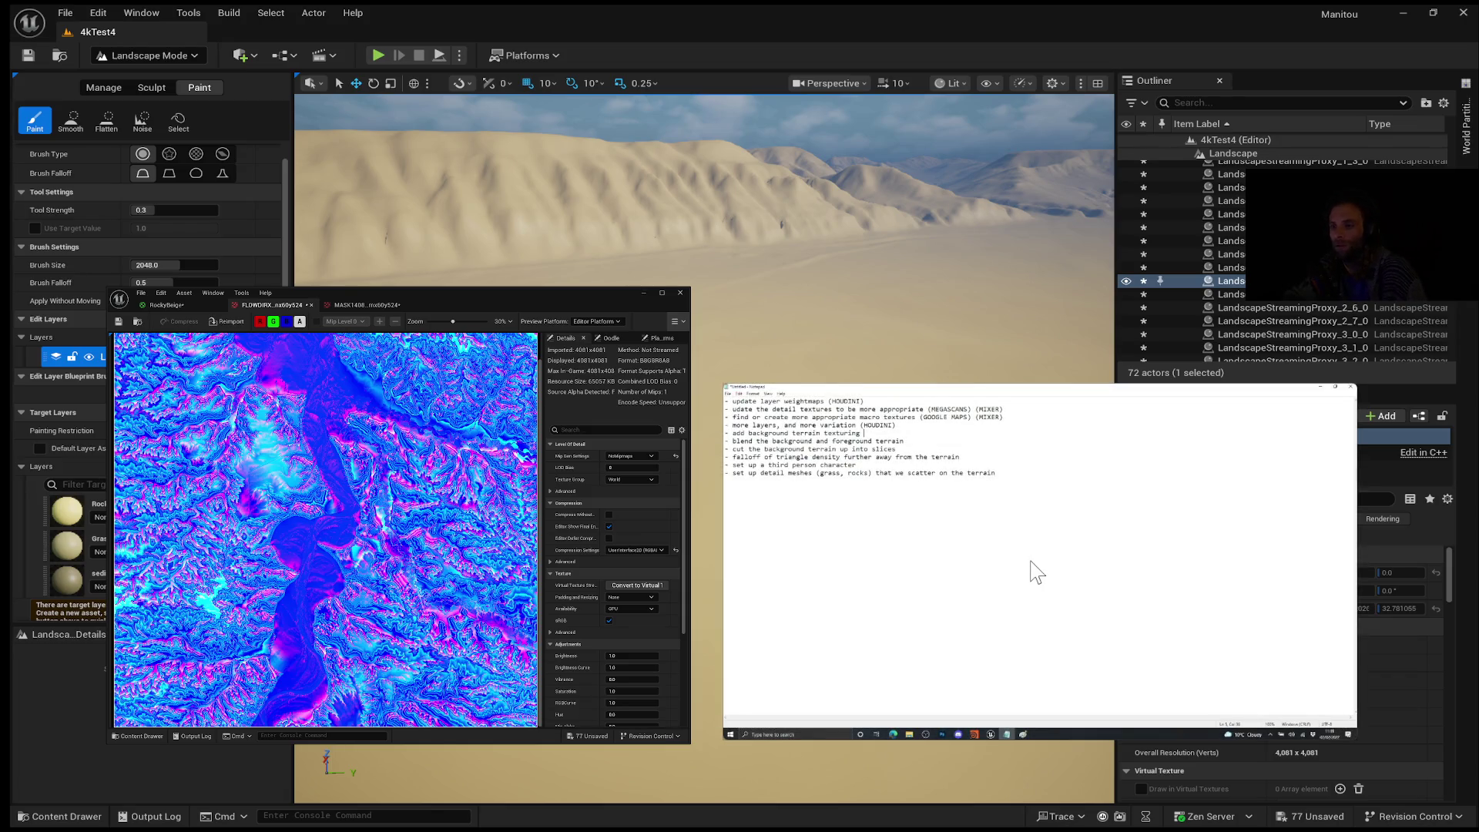
click(1037, 570)
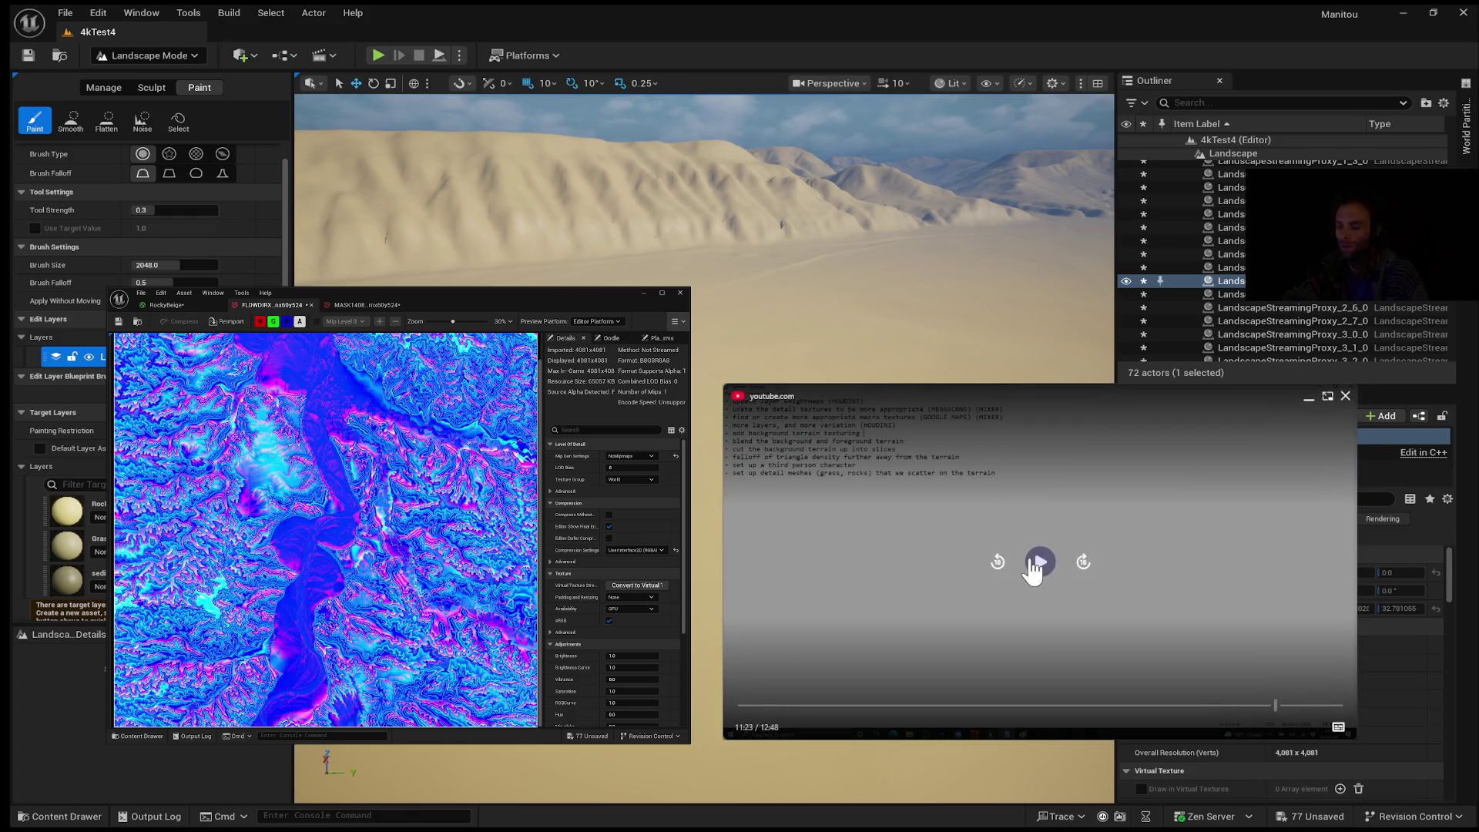
click(1035, 568)
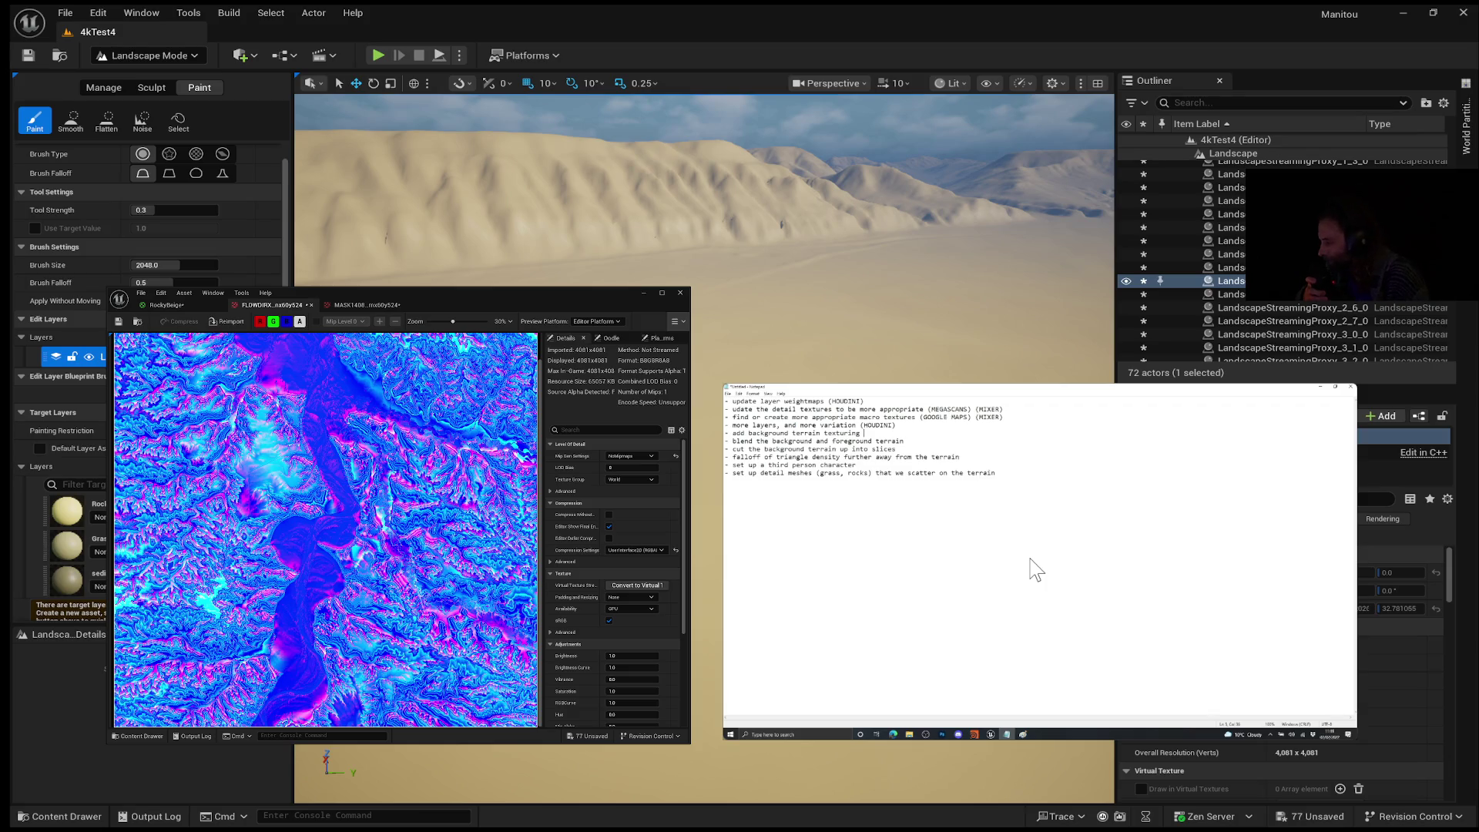
click(1036, 569)
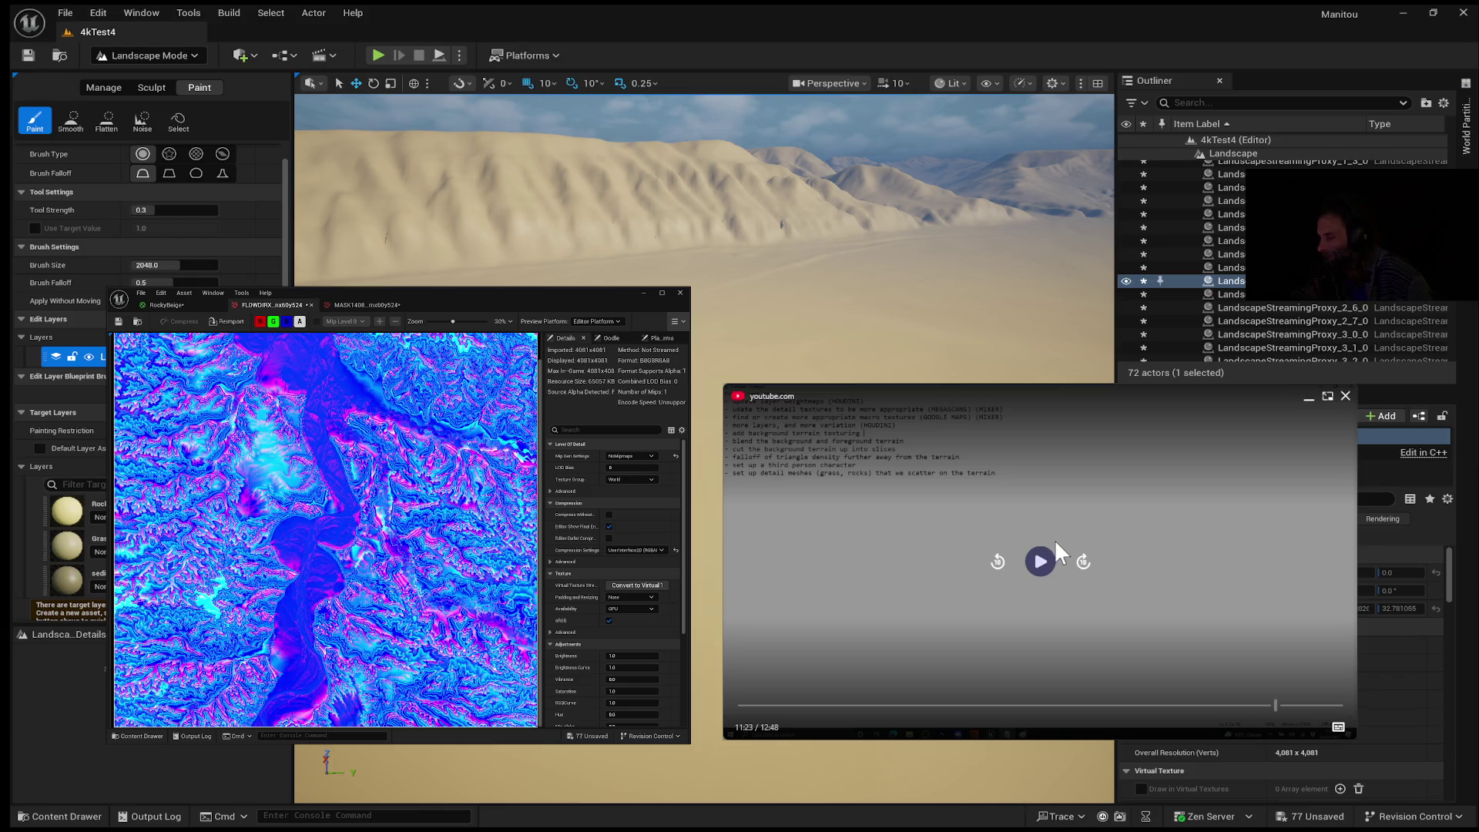
click(1040, 561)
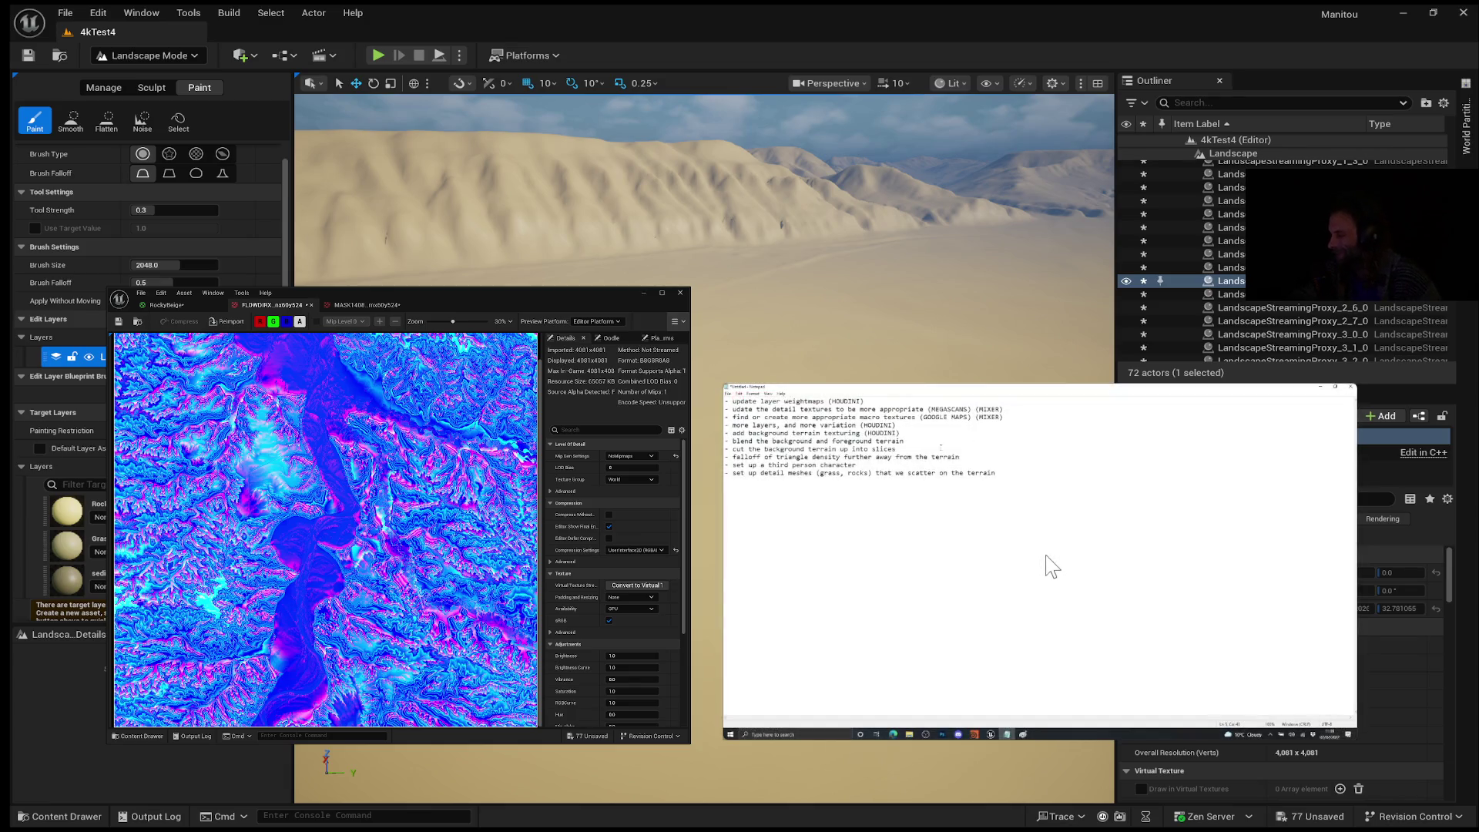
click(1046, 562)
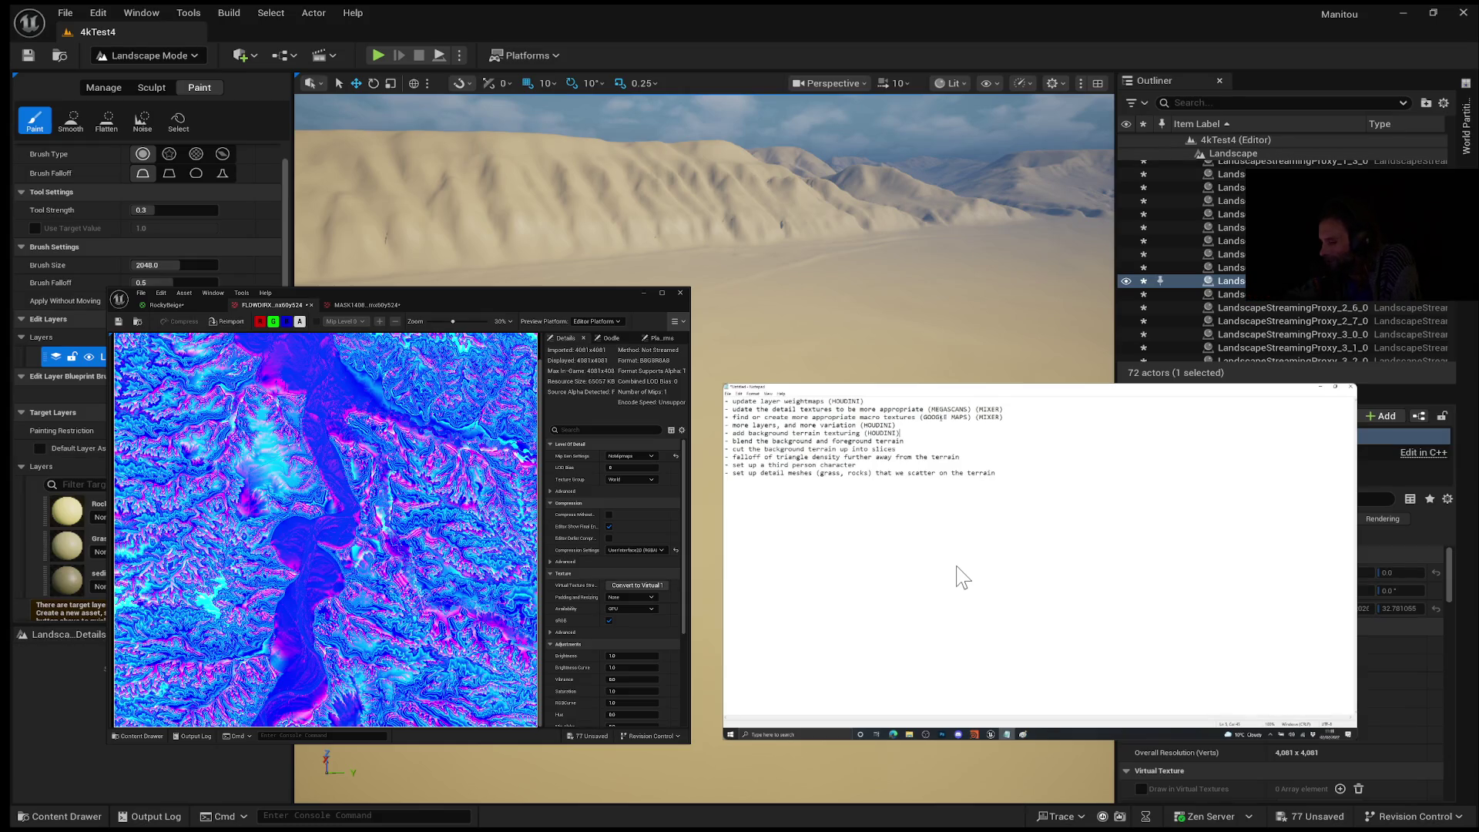
mouse_move(898, 528)
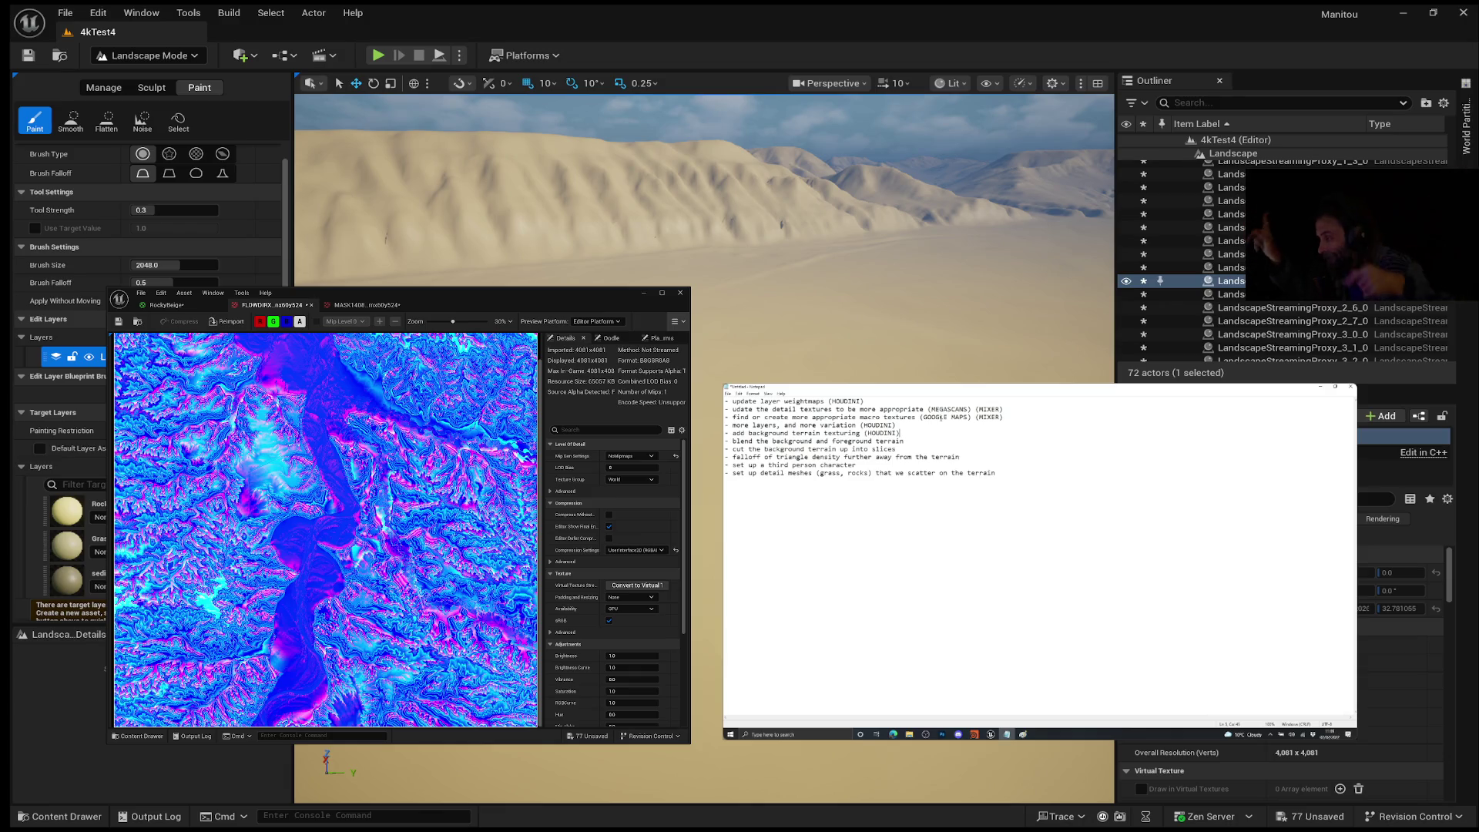
mouse_move(894, 558)
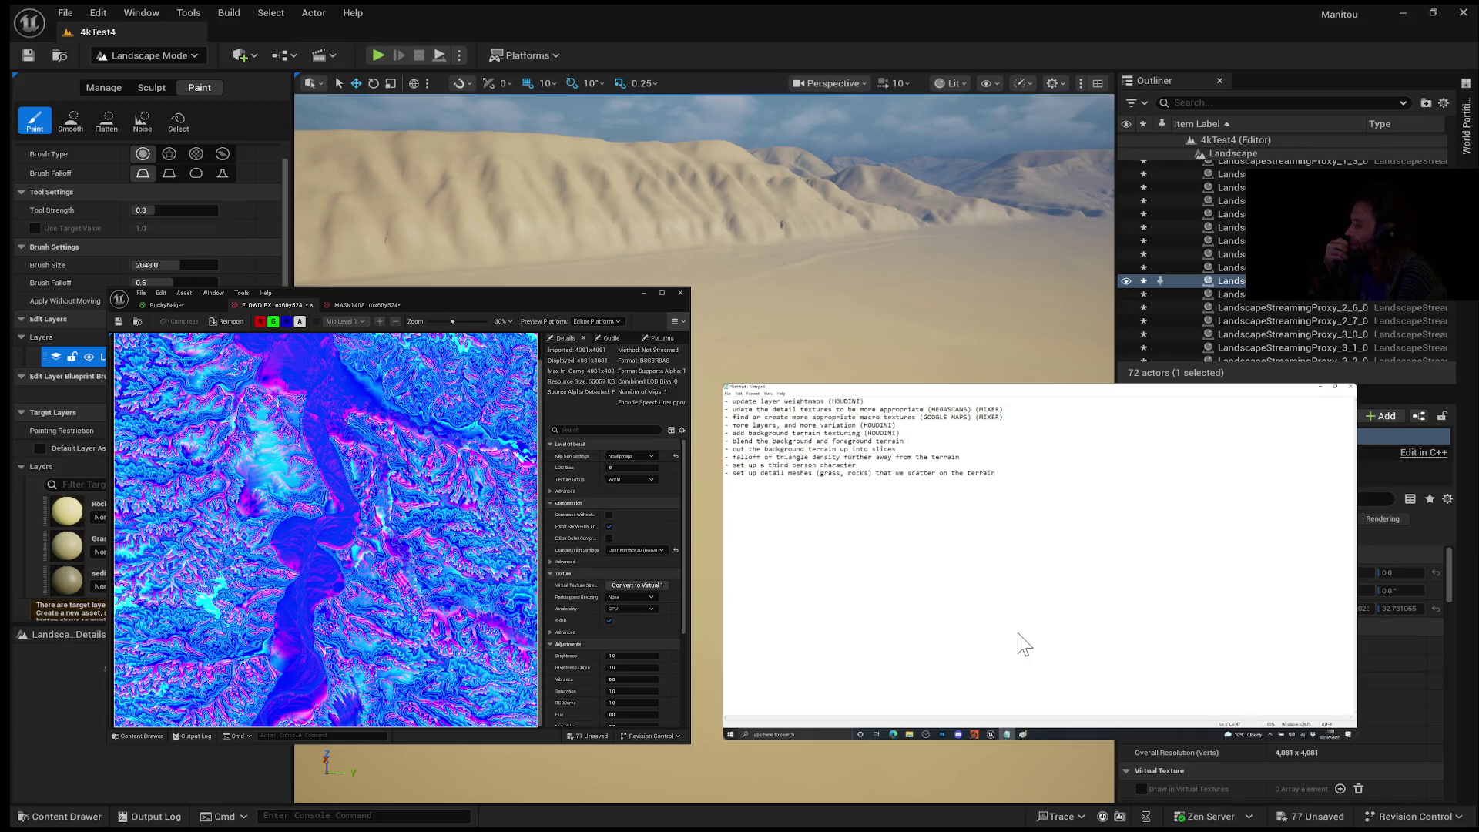
Step: Finish typing a HOUDINI tag in the to-do list and pause the video at 12:39
text( (HOUDINI))
mouse_move(1035, 605)
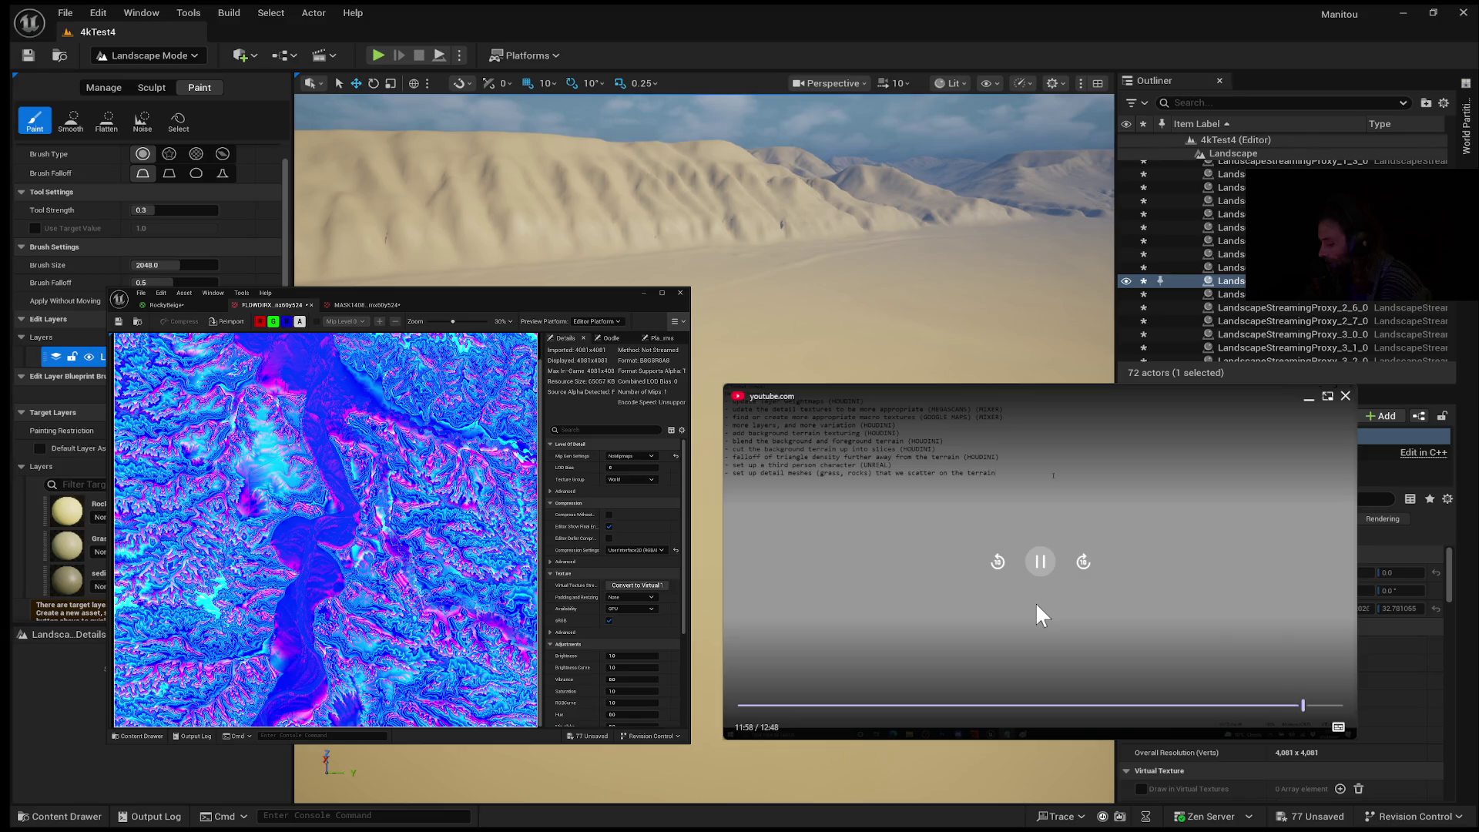
click(1036, 605)
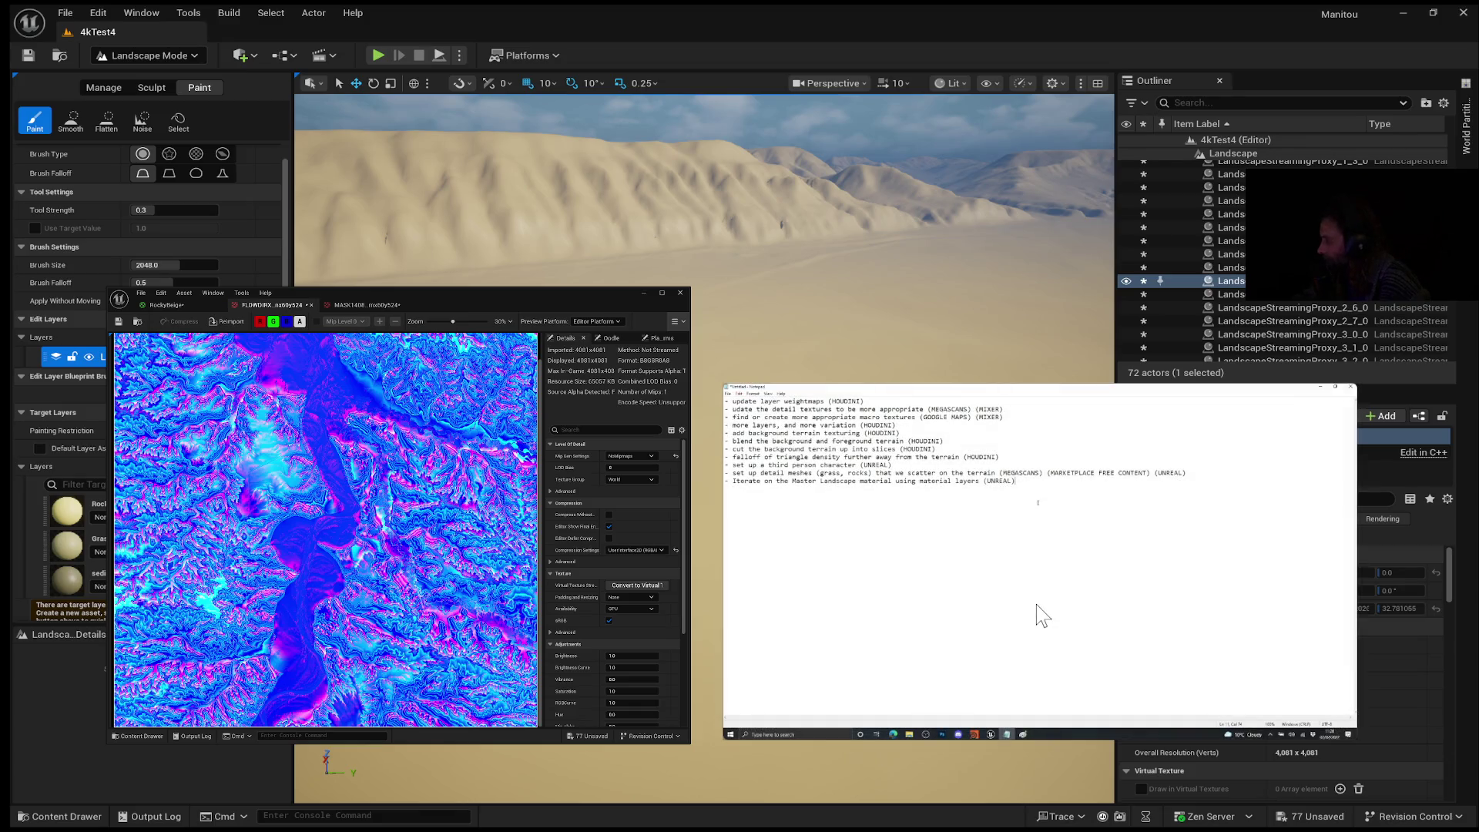
mouse_move(1041, 614)
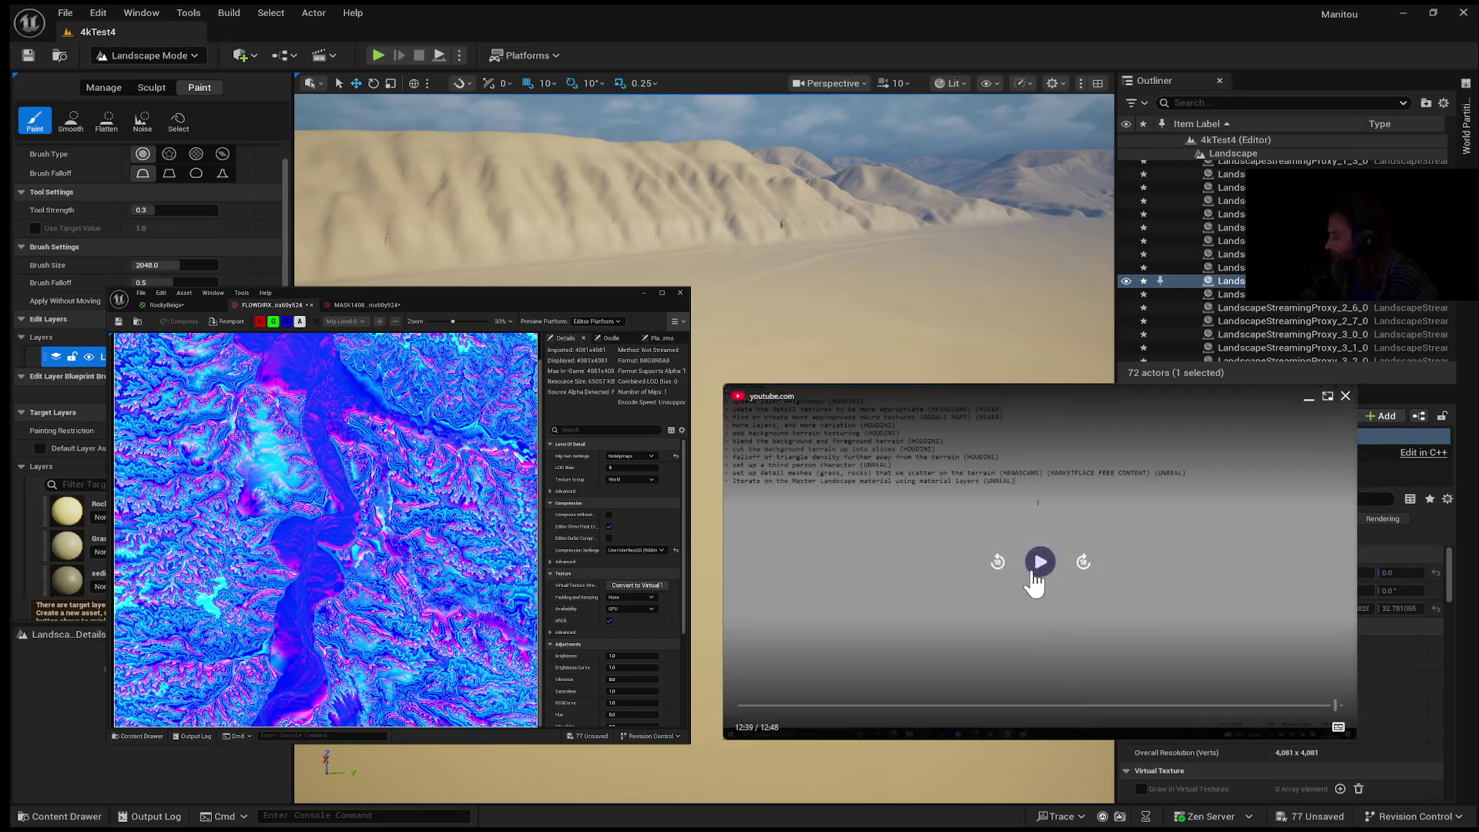
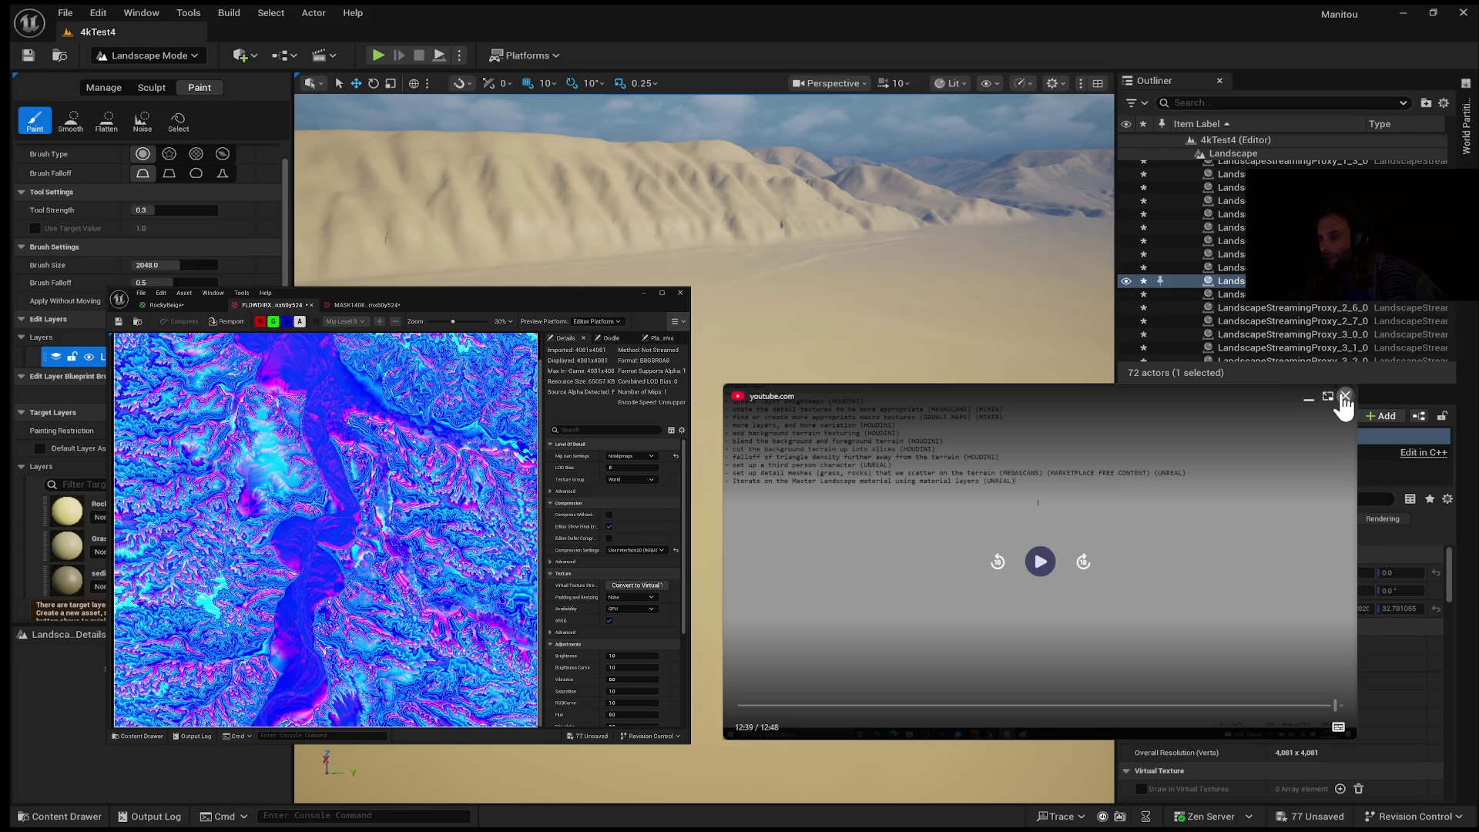
Step: Replace the floating text-list video with the snowy mountain reference playing picture-in-picture over the editor
click(1344, 396)
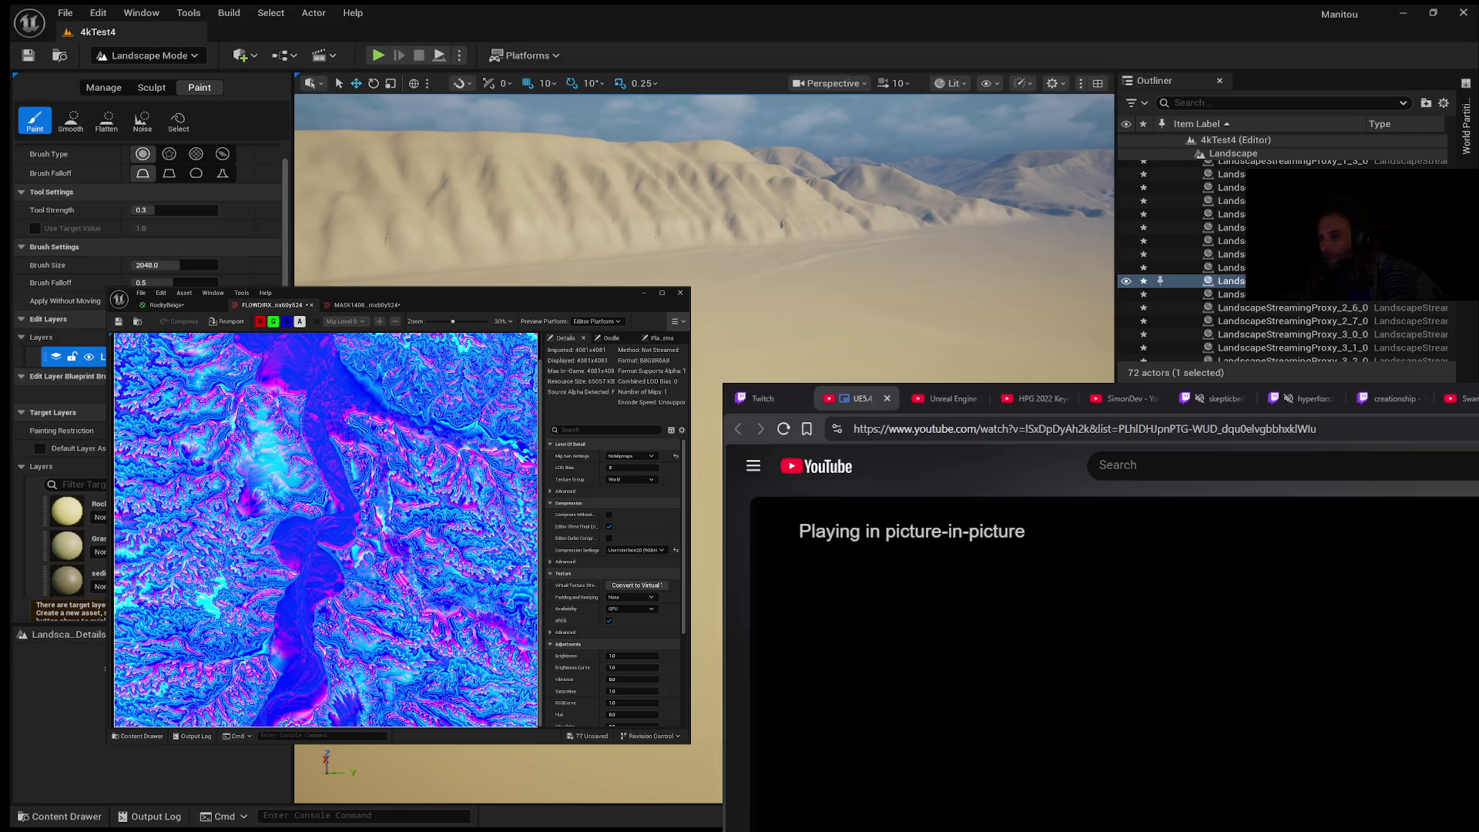
key(alt+Tab)
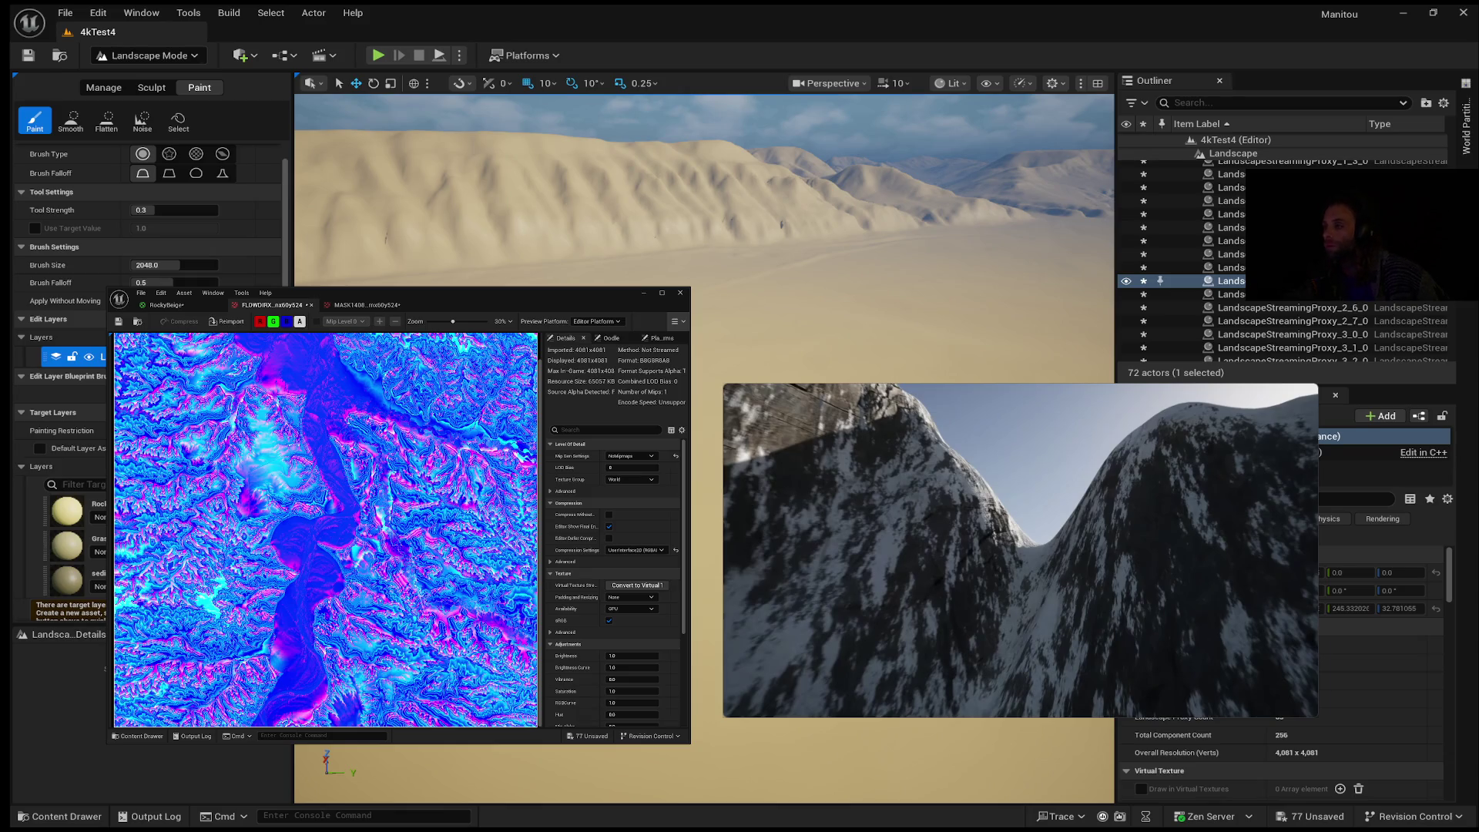
mouse_move(1020, 551)
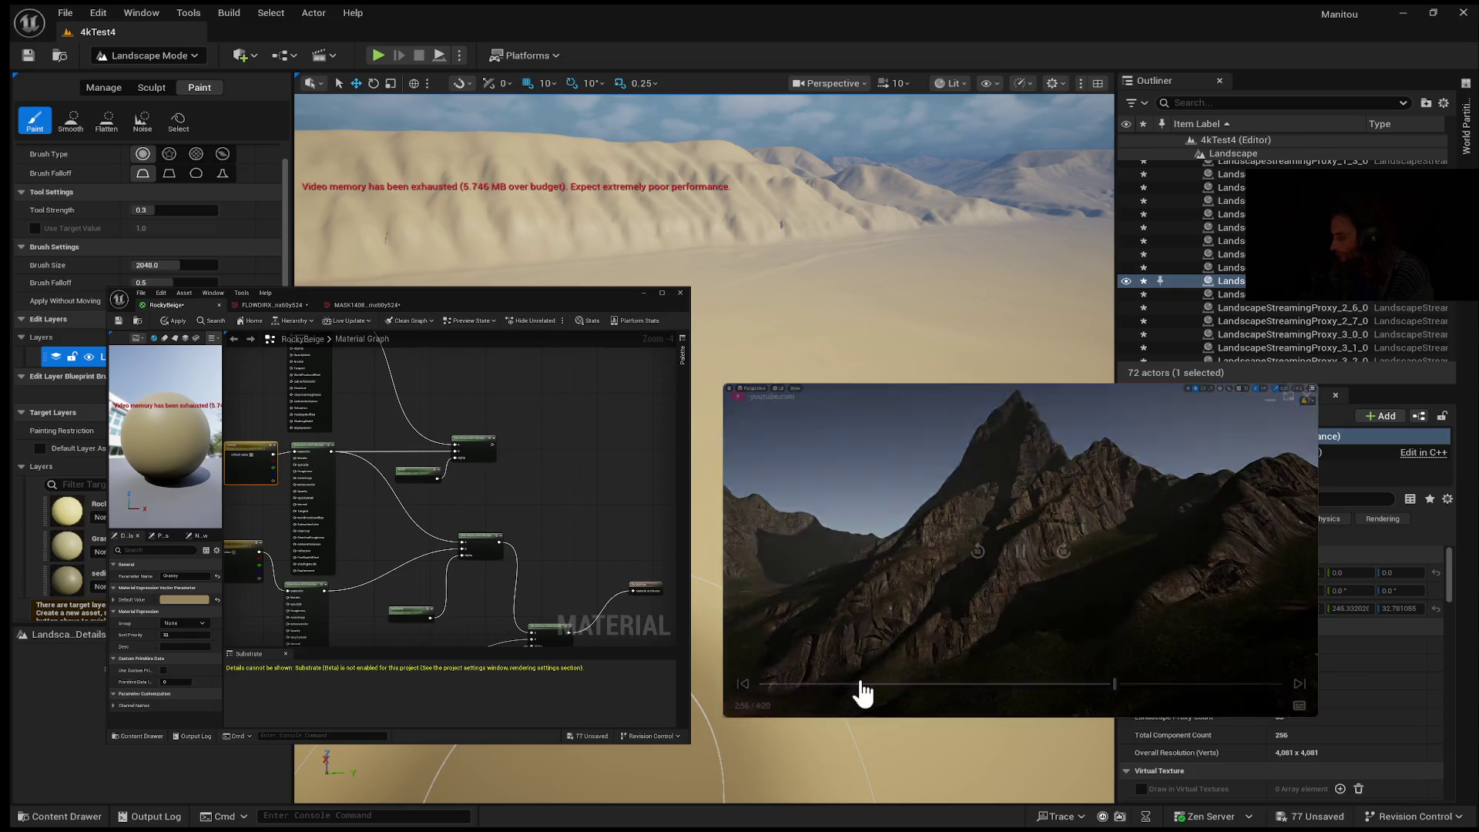
mouse_move(1123, 449)
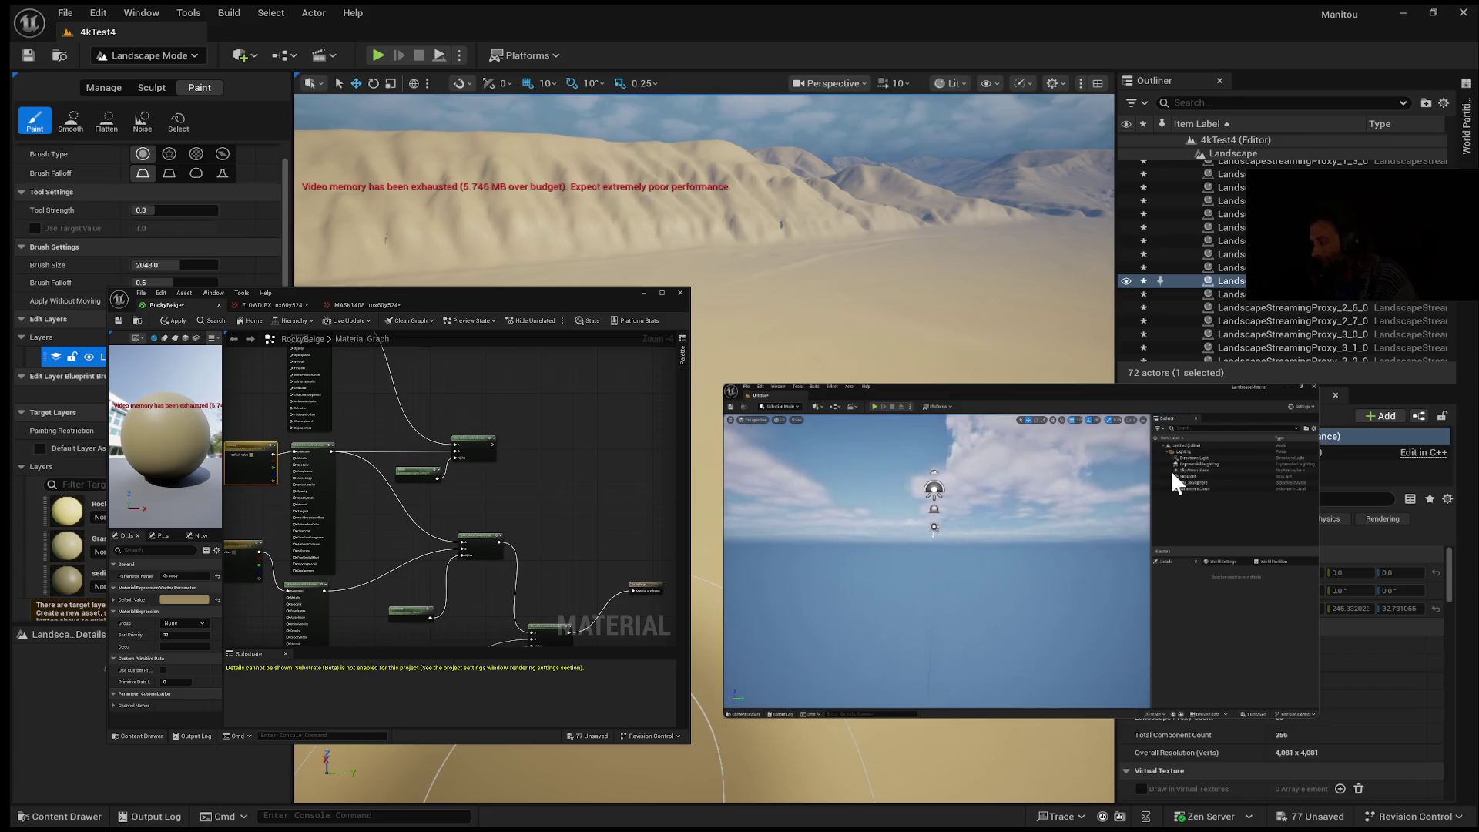
mouse_move(1083, 560)
click(1020, 553)
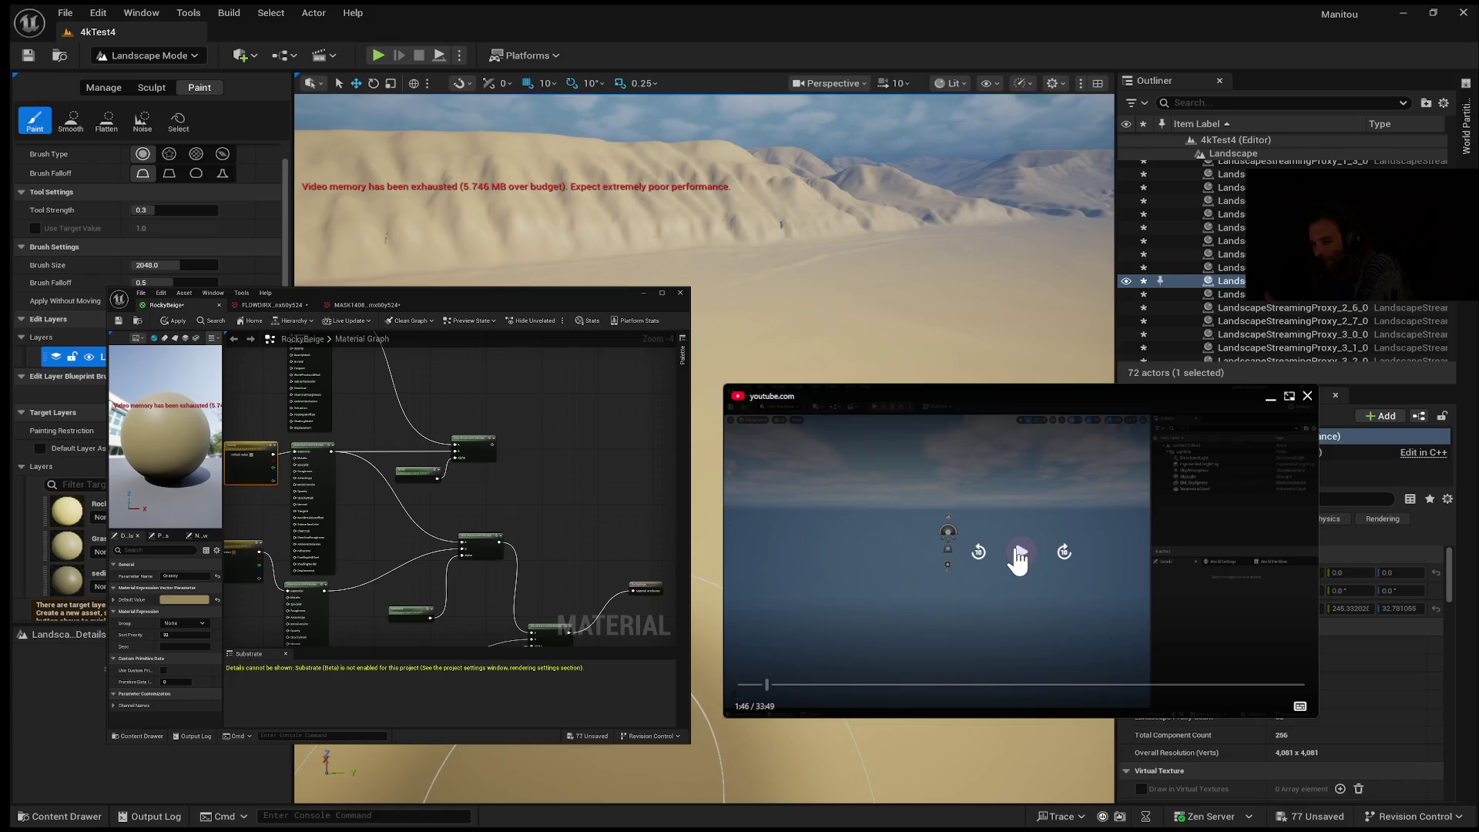
click(1019, 553)
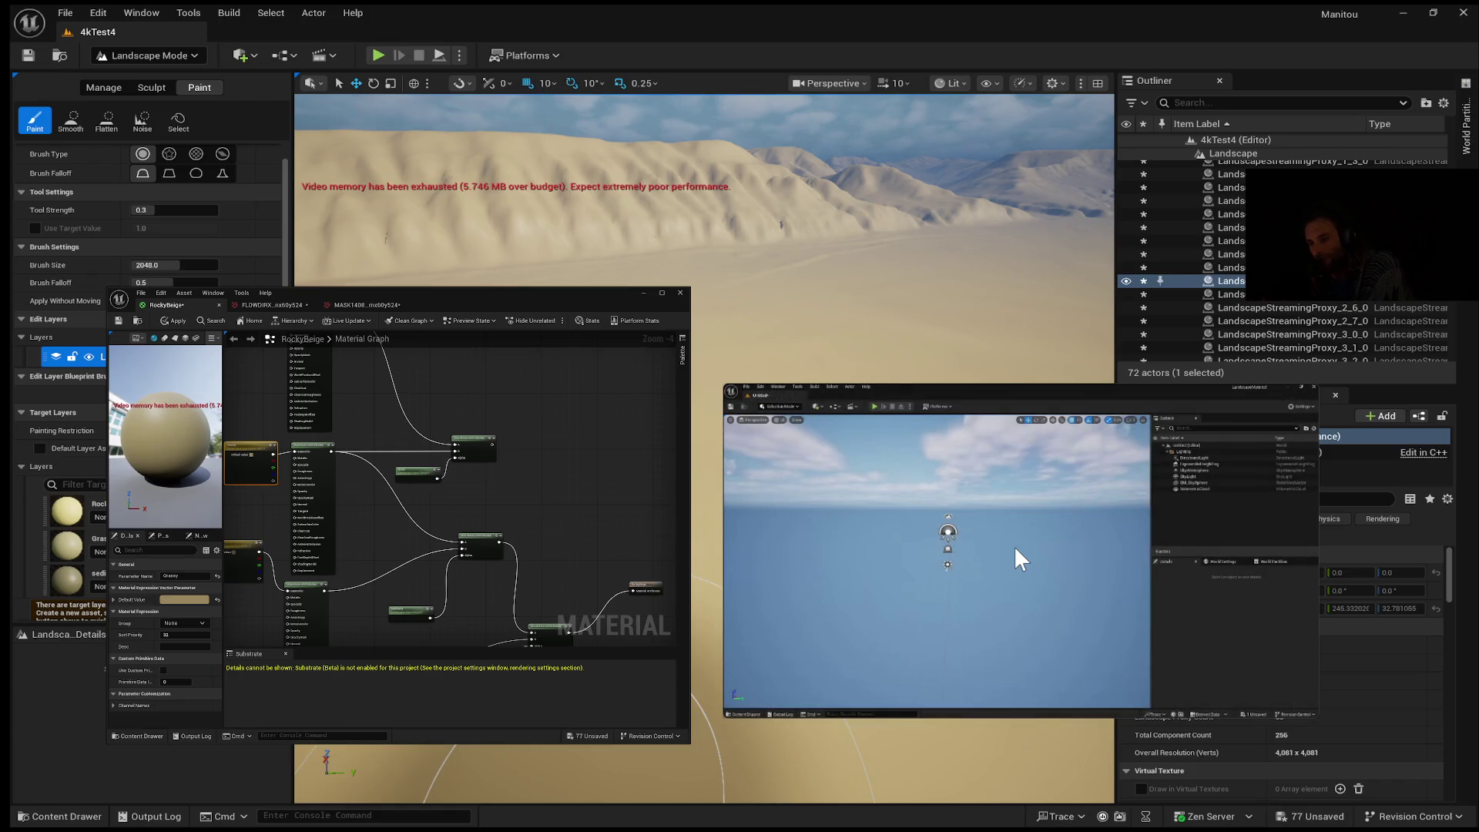